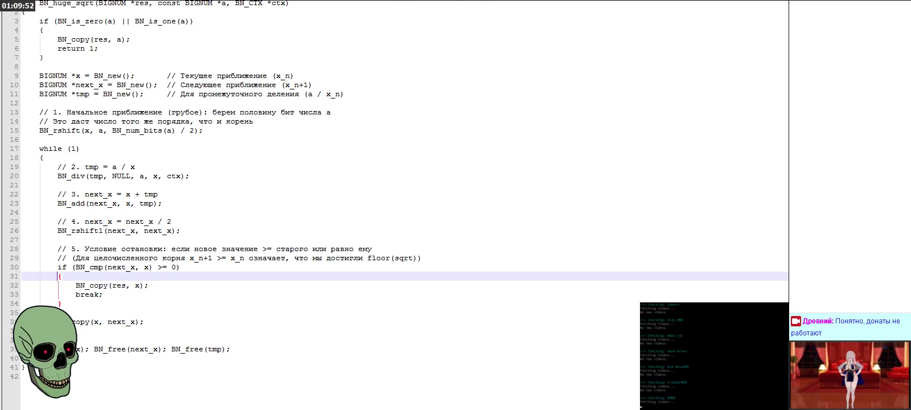
Switch Notepad++ from the BN_huge_sqrt code to the open file defining struct SubPixel
key(ctrl+Tab)
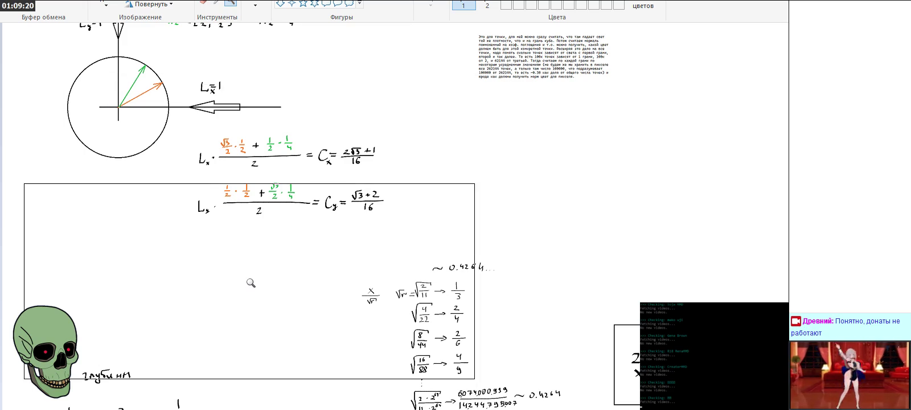
Launch Calculator from Windows accessories, place it over the canvas, and enter 512
key(super)
scroll(90, 349, down, 5)
scroll(91, 349, down, 5)
scroll(94, 350, down, 5)
click(99, 362)
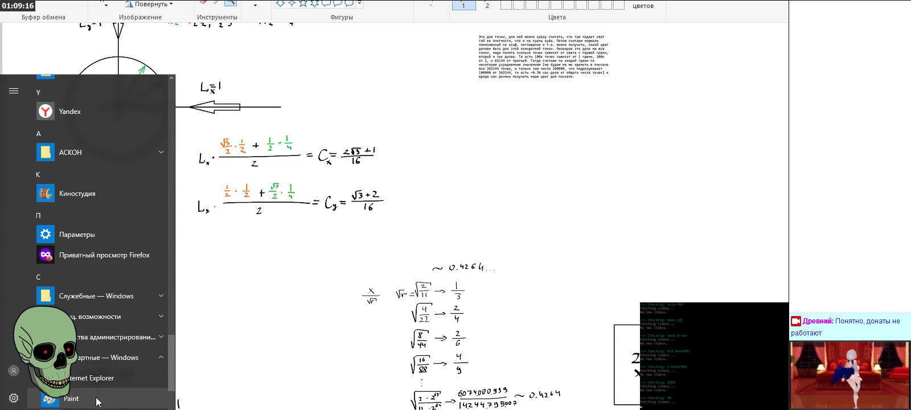
click(108, 393)
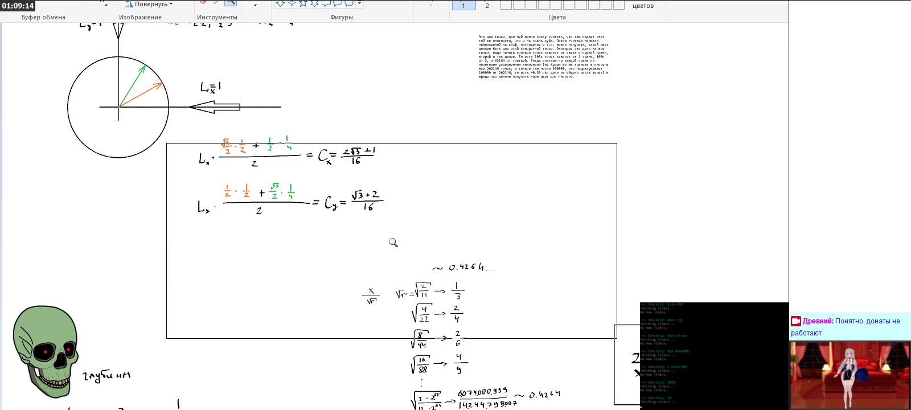
drag(591, 54, 420, 100)
text(512)
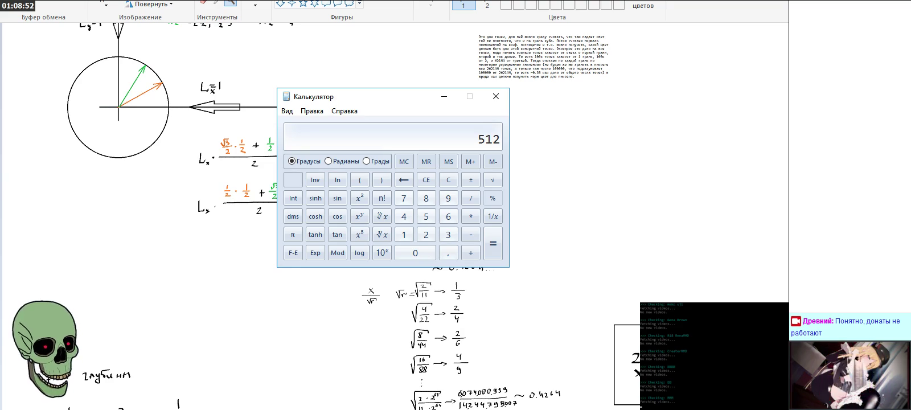
Compute 512 × 512 = 262144, then × 8 = 2097152, minimize Calculator and zoom the canvas
text(*)
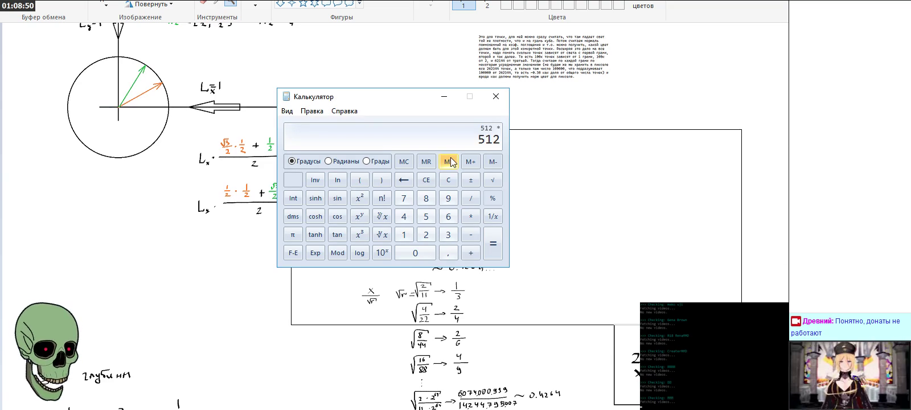
key(Return)
text(*8)
key(Return)
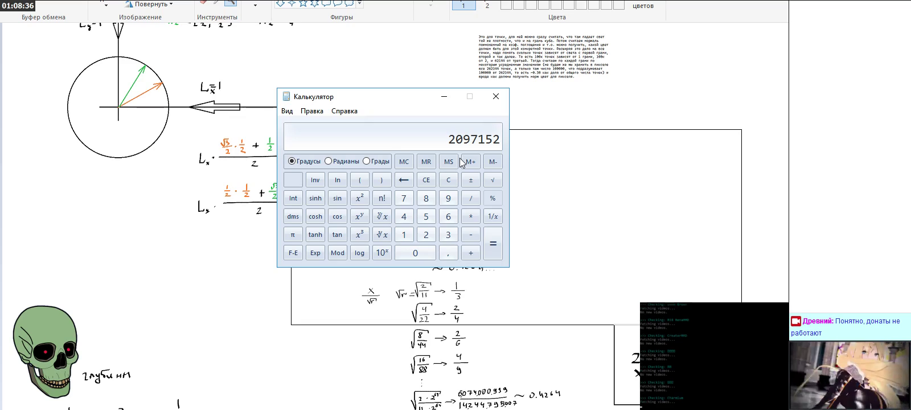
click(444, 96)
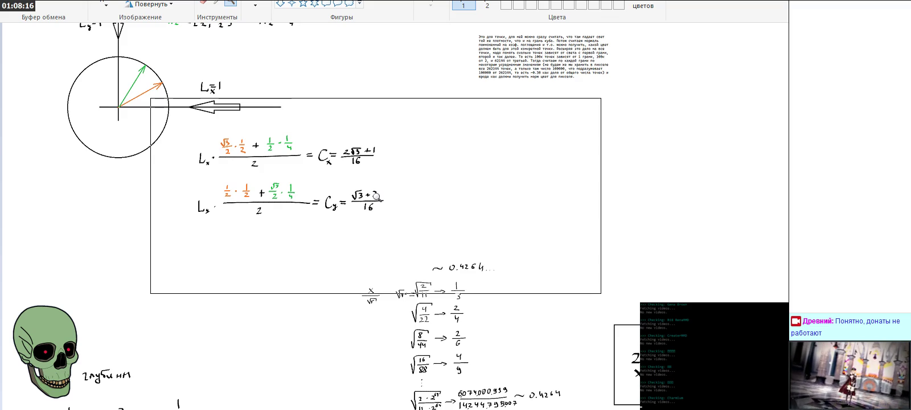
click(525, 206)
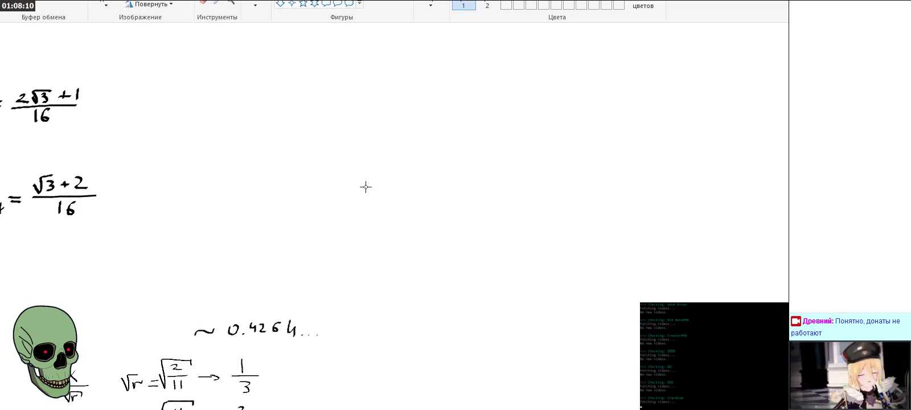
Draw a thick horizontal fraction bar right of the formulas and shift it up-left
drag(365, 194, 517, 194)
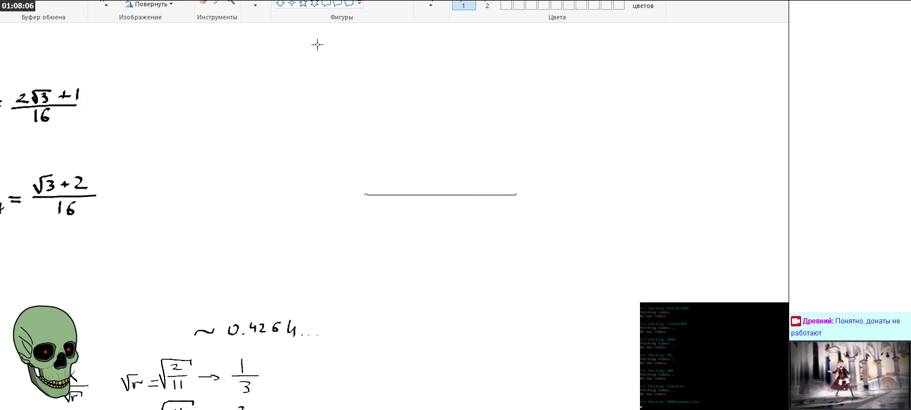
click(431, 6)
click(450, 53)
drag(436, 200, 391, 156)
key(ctrl+z)
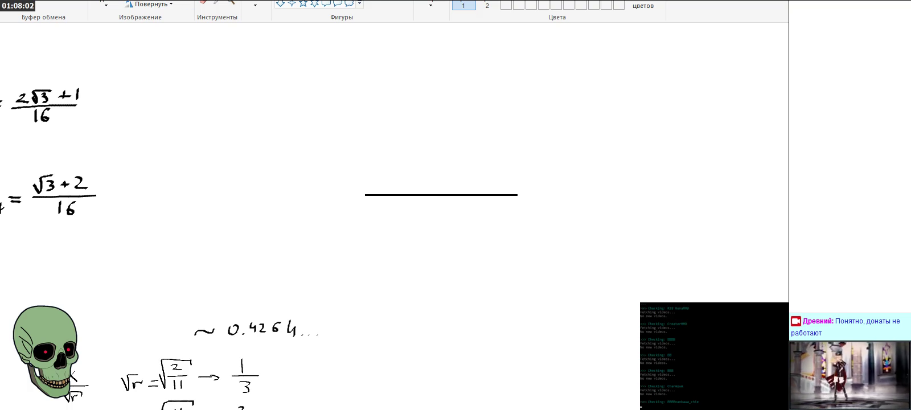
drag(456, 197, 424, 152)
click(485, 246)
Zoom in on the fraction bar and briefly recheck the 2097152 result in Calculator
click(231, 3)
click(449, 160)
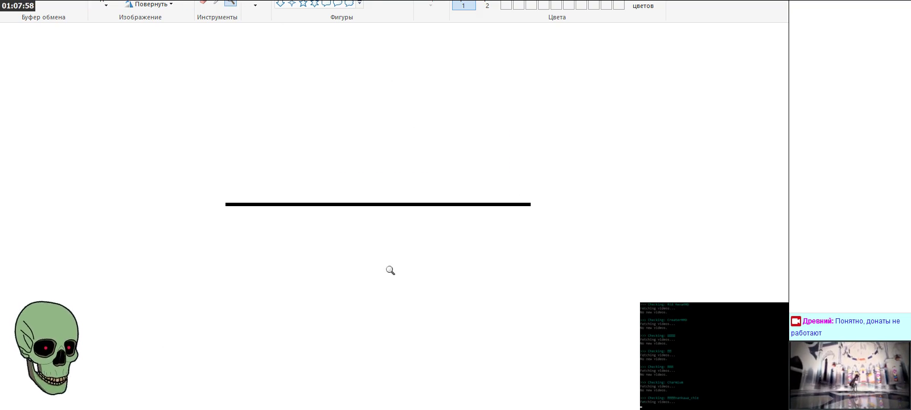
key(alt+Tab)
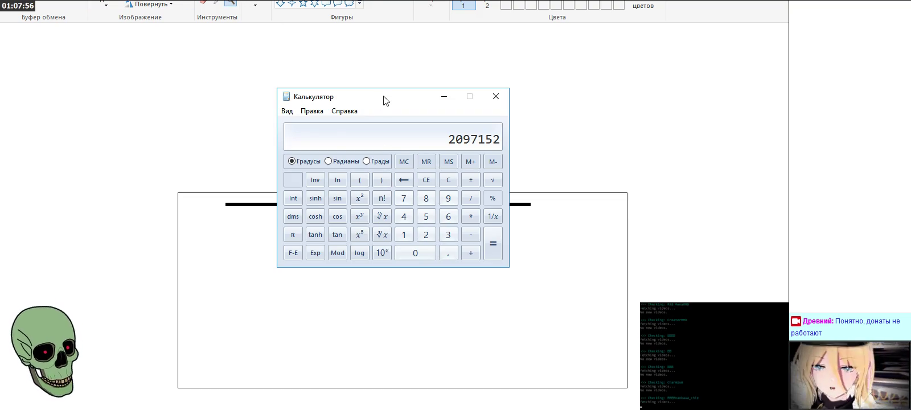
key(alt+Tab)
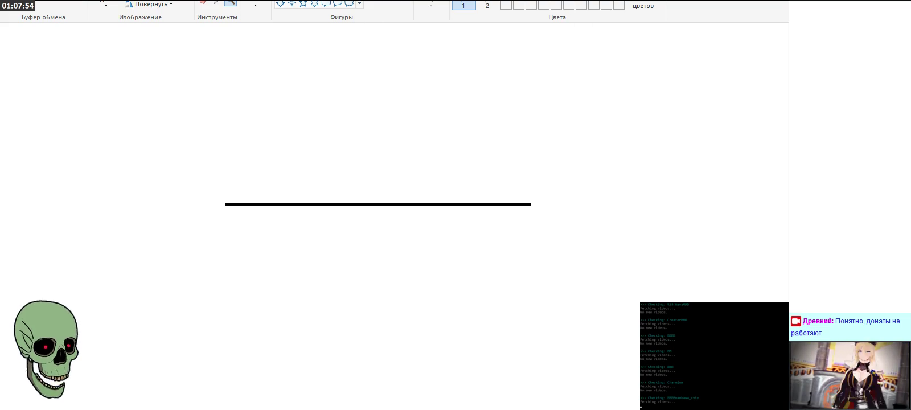
click(280, 1)
Freehand-write 2.097.152 under the bar, undoing a stray stroke, and draw Σ above it
drag(247, 224, 262, 238)
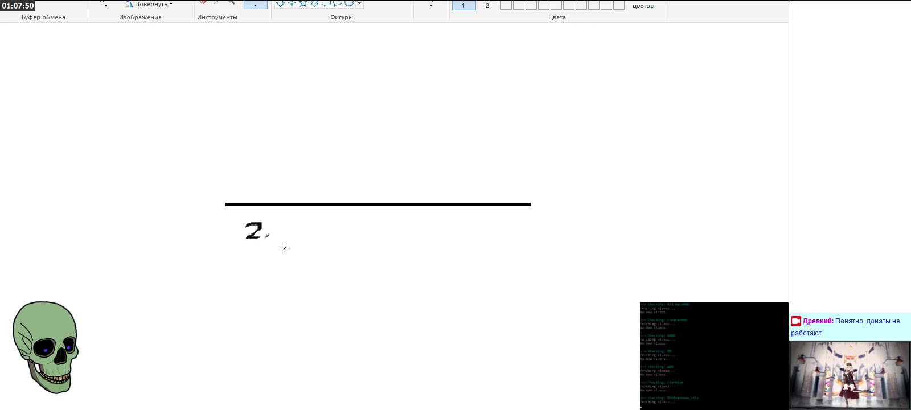
mouse_move(280, 229)
mouse_down()
mouse_move(307, 227)
mouse_move(311, 244)
mouse_move(351, 235)
mouse_up()
key(ctrl+z)
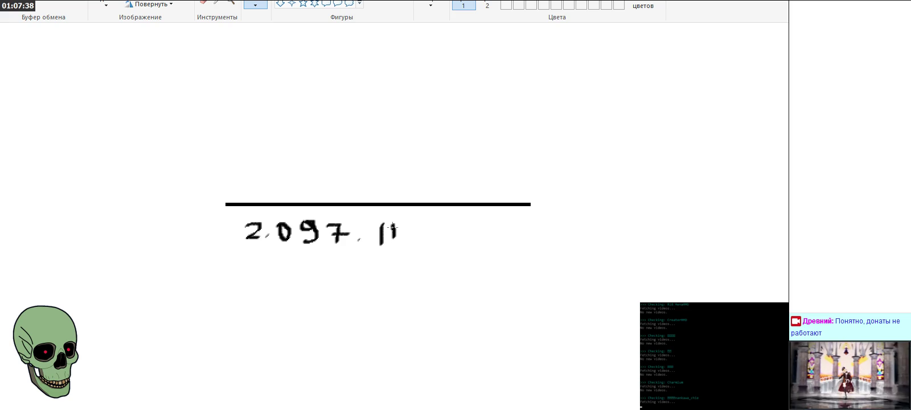
mouse_move(406, 233)
mouse_down()
mouse_move(395, 246)
mouse_move(439, 245)
mouse_up()
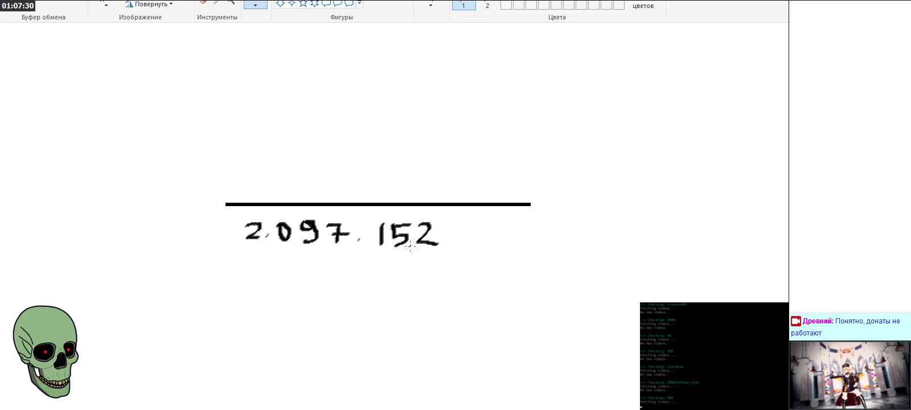
drag(322, 158, 364, 187)
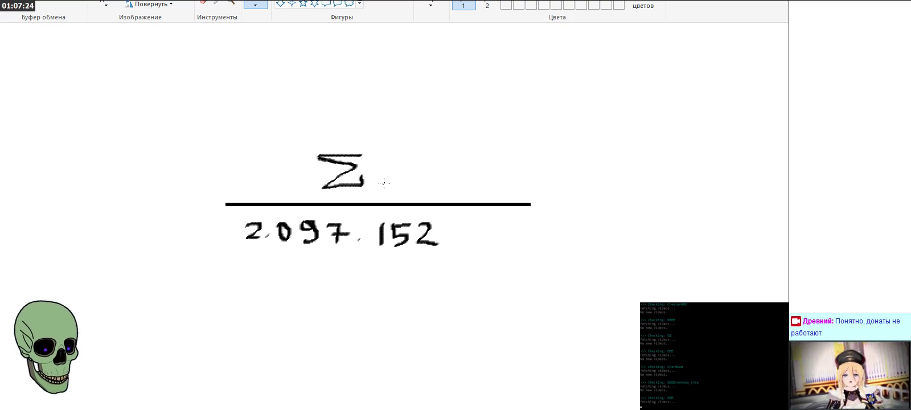
Complete the numerator as ΣN±xyz·k, redrawing the badly drawn N
drag(378, 183, 409, 157)
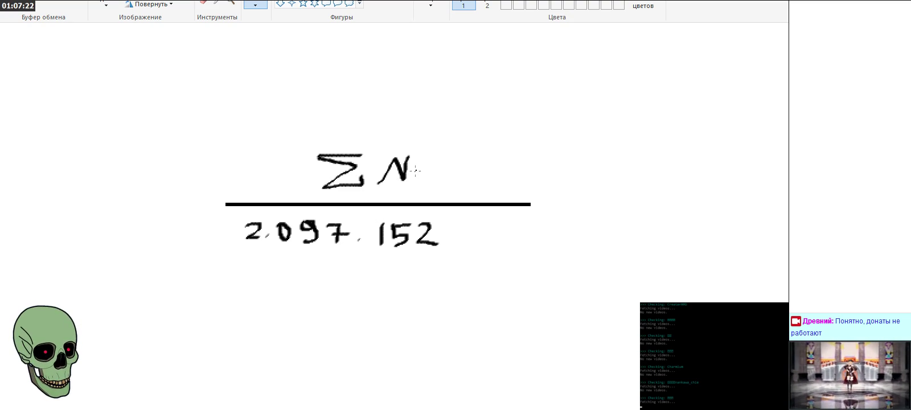
key(ctrl+z)
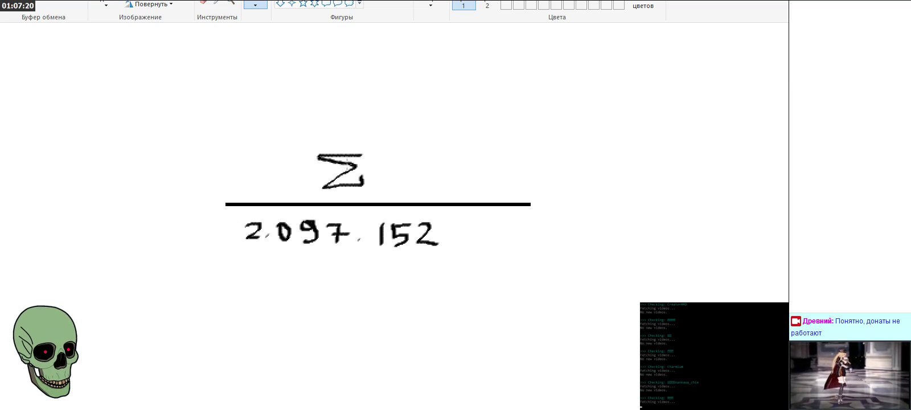
mouse_move(374, 183)
mouse_down()
mouse_move(386, 161)
mouse_move(390, 174)
mouse_move(403, 159)
mouse_up()
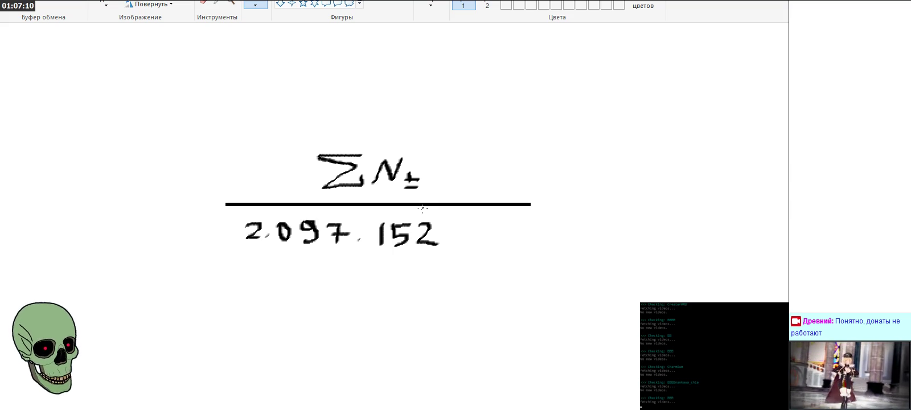
mouse_move(434, 169)
mouse_down()
mouse_move(439, 194)
mouse_move(453, 174)
mouse_move(464, 182)
mouse_up()
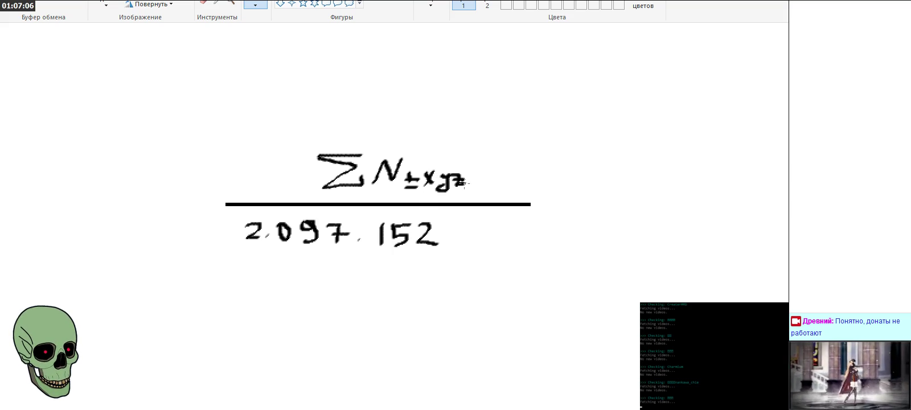
click(480, 171)
mouse_move(504, 153)
mouse_down()
mouse_move(503, 180)
mouse_move(510, 168)
mouse_move(519, 180)
mouse_up()
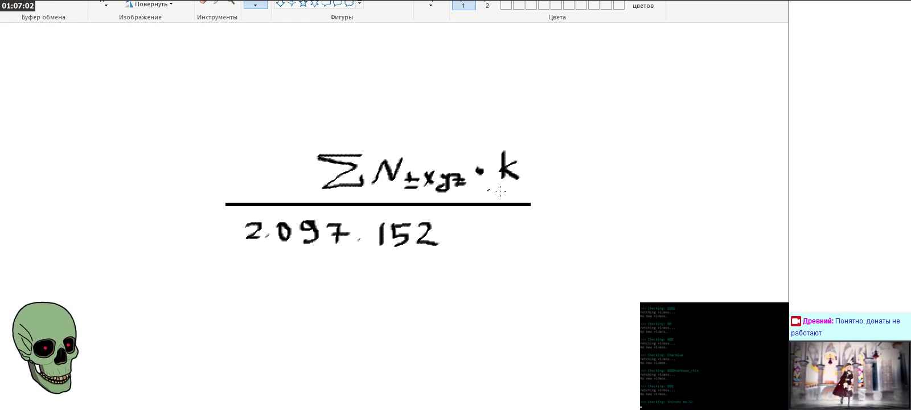
Center 2.097.152 under the fraction bar and zoom out to view more of the drawing
click(106, 3)
mouse_move(301, 132)
mouse_down()
mouse_move(533, 191)
mouse_move(465, 178)
mouse_up()
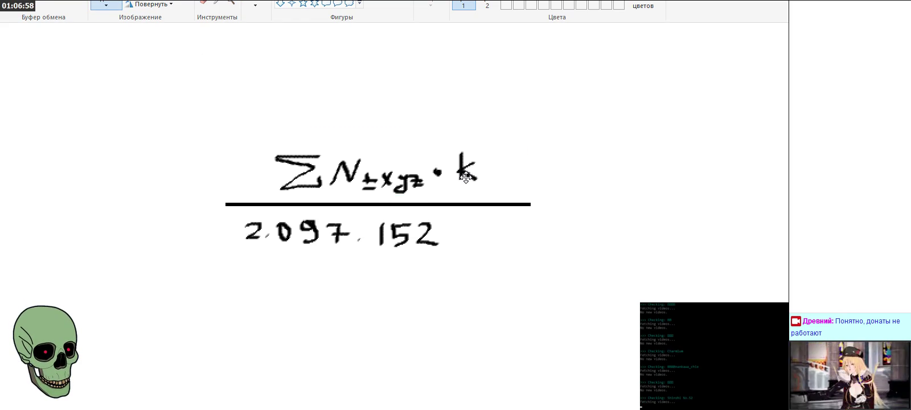
mouse_move(234, 211)
mouse_down()
mouse_move(423, 258)
mouse_move(470, 248)
mouse_up()
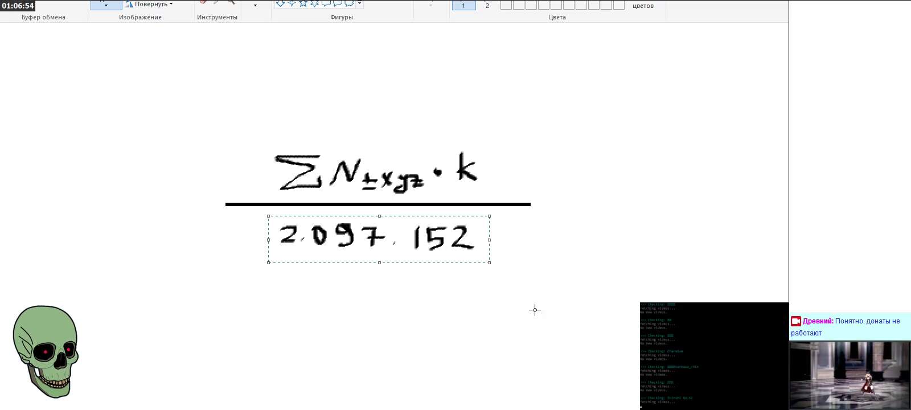
click(537, 311)
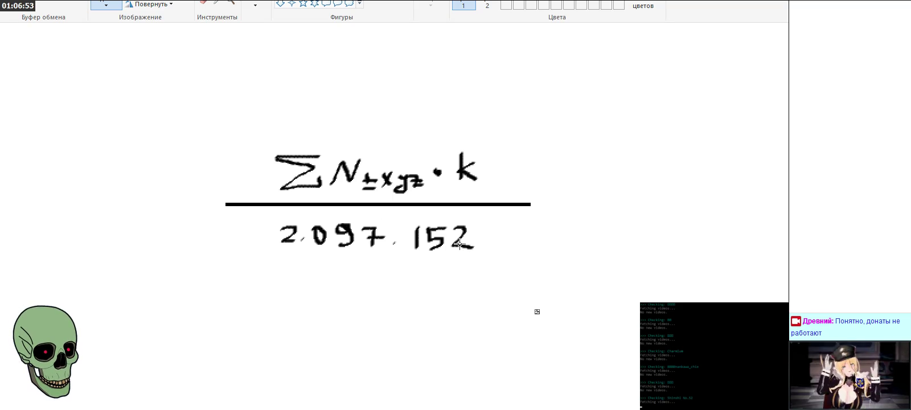
click(230, 3)
right_click(268, 67)
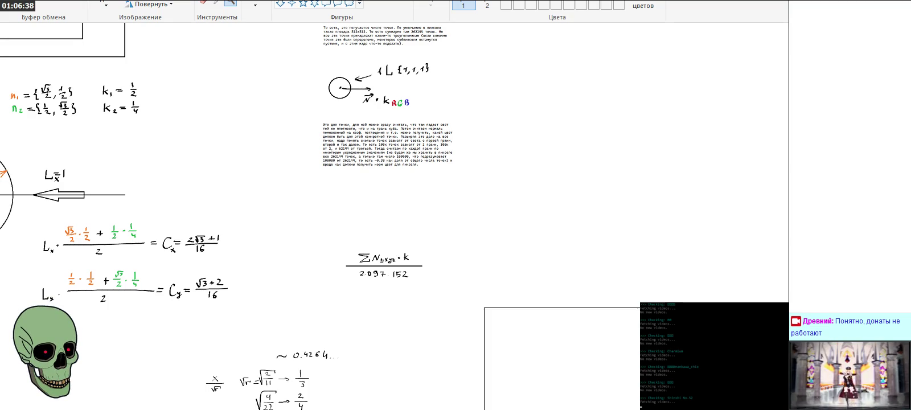
Move the Σ fraction to the left side below the L_y formula and zoom in on it
scroll(319, 217, left, 5)
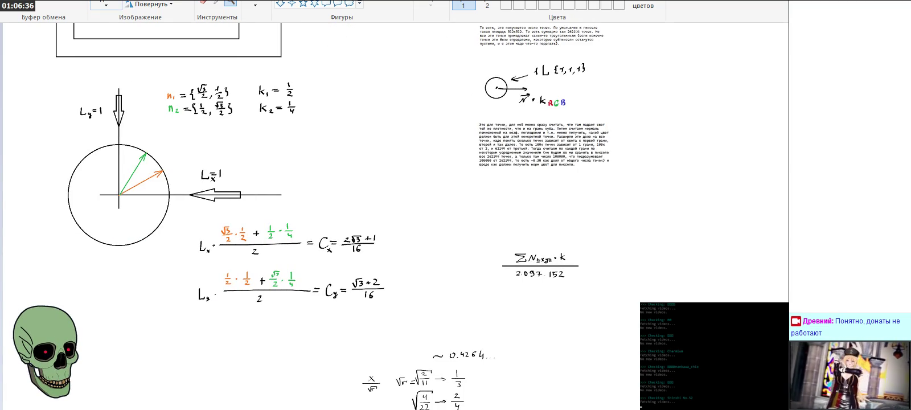
drag(483, 244, 588, 294)
mouse_move(530, 260)
mouse_down()
mouse_move(355, 174)
mouse_move(286, 369)
mouse_up()
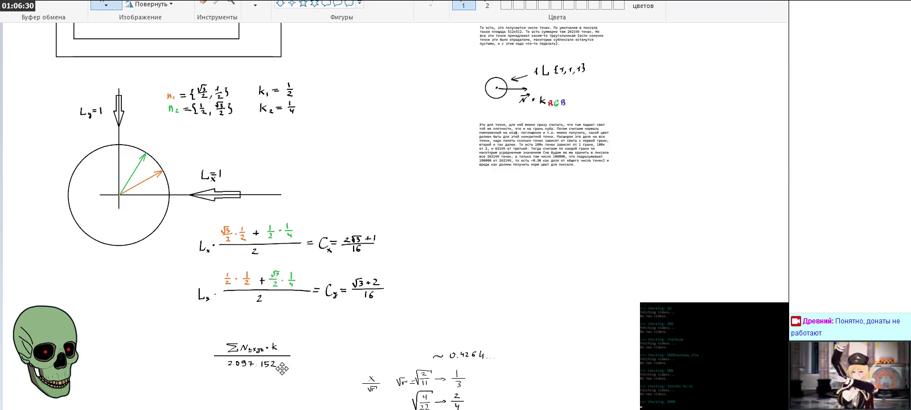
scroll(497, 288, down, 3)
scroll(498, 288, down, 3)
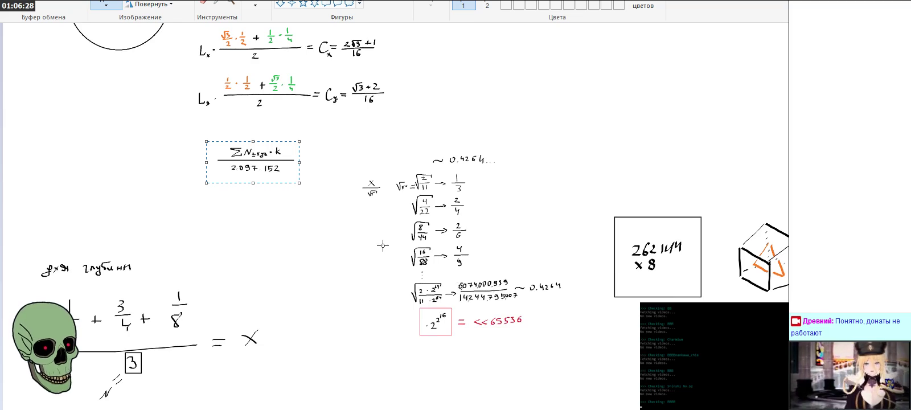
drag(253, 163, 145, 168)
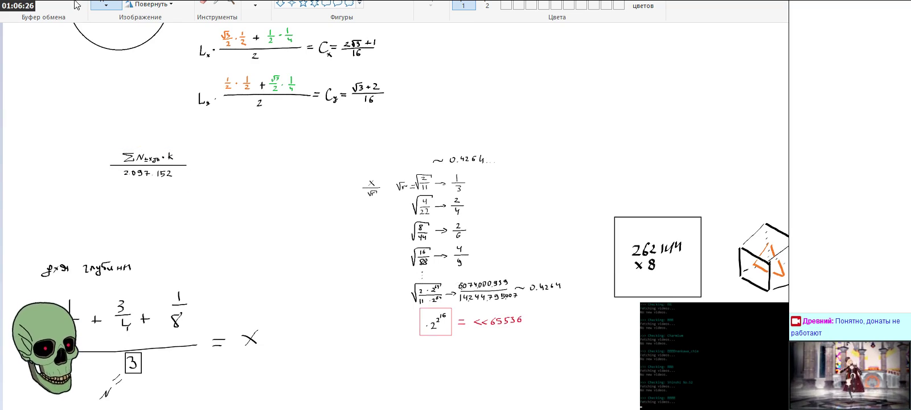
click(231, 4)
click(219, 165)
click(269, 197)
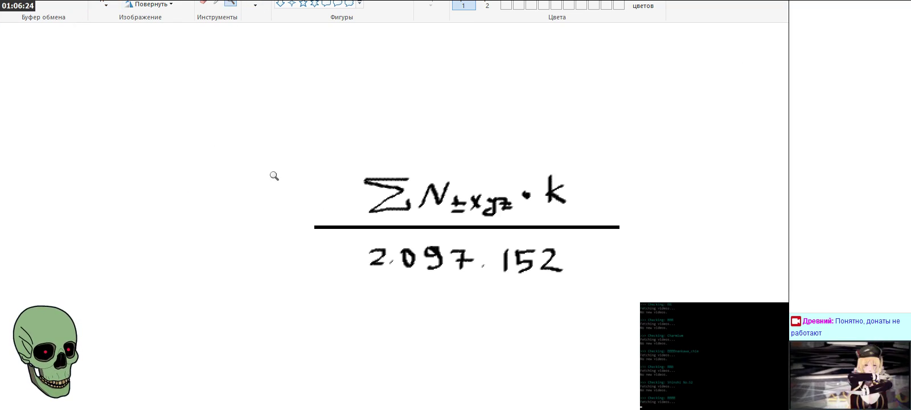
click(255, 3)
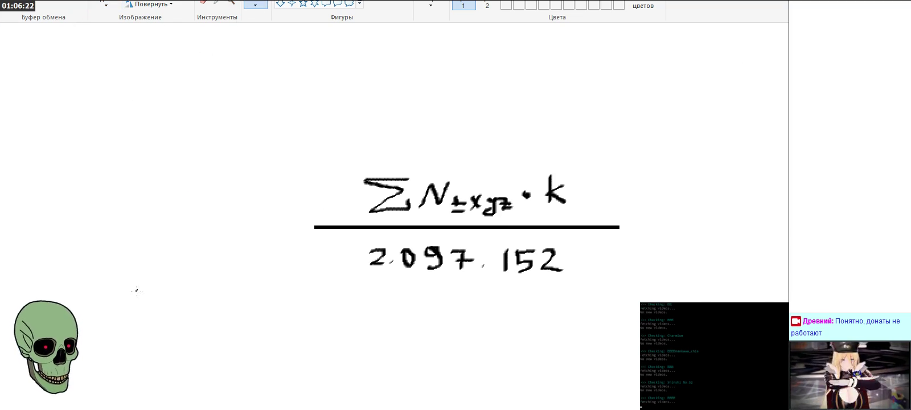
Handwrite L±xyz with a multiplication dot to the left of the Σ fraction
drag(149, 204, 149, 246)
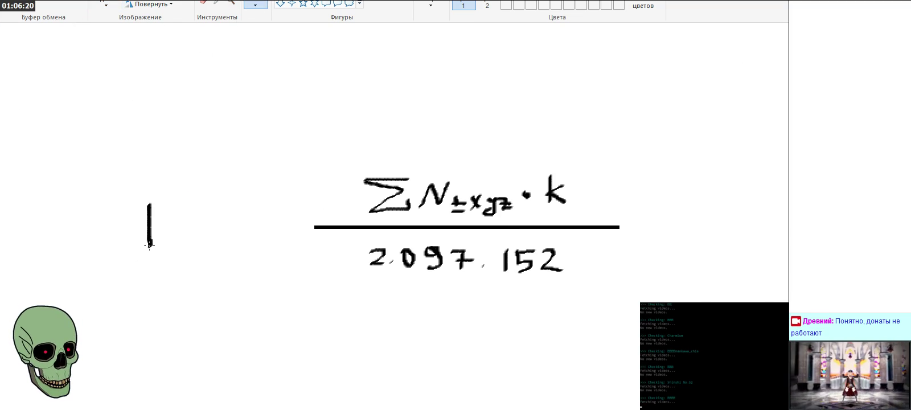
click(193, 234)
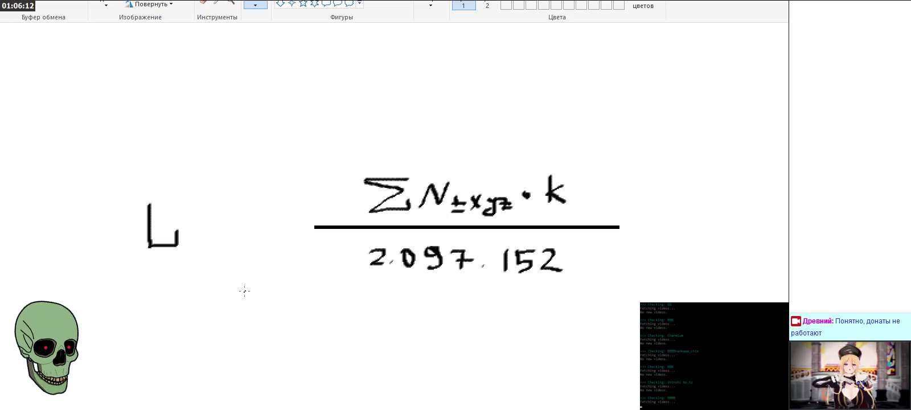
mouse_move(195, 227)
mouse_down()
mouse_move(197, 244)
mouse_move(229, 246)
mouse_up()
click(240, 243)
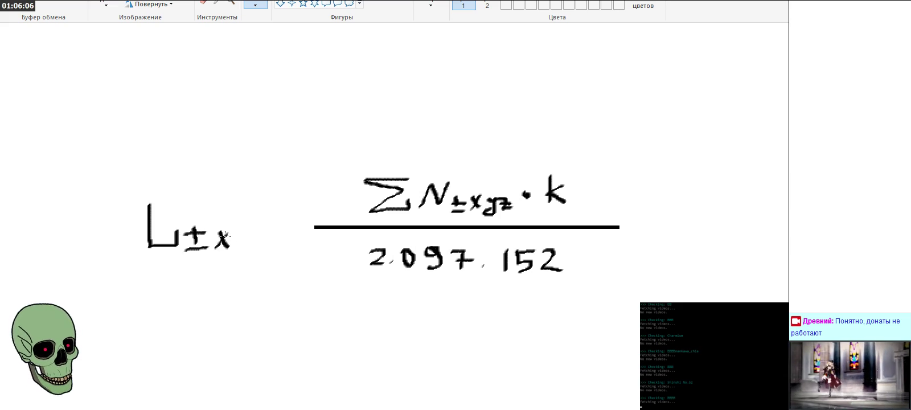
mouse_move(230, 238)
mouse_down()
mouse_move(243, 232)
mouse_move(233, 258)
mouse_move(261, 234)
mouse_move(249, 248)
mouse_move(263, 247)
mouse_up()
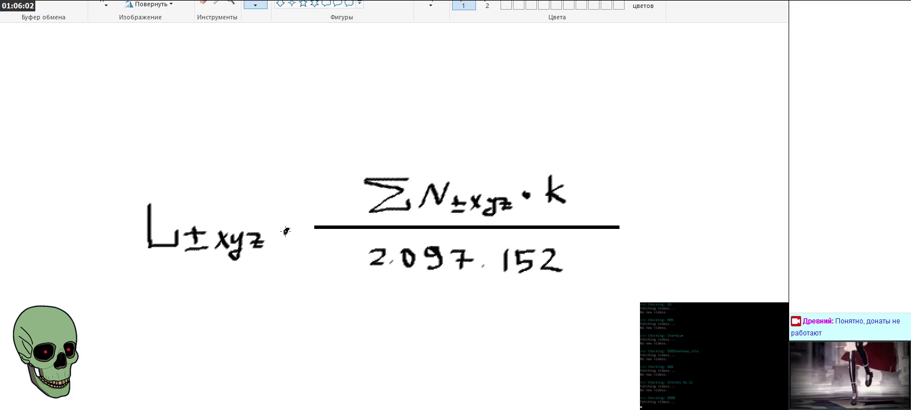
Nudge the L±xyz term into position and zoom out to see the surrounding formulas
click(106, 5)
mouse_move(141, 204)
mouse_down()
mouse_move(270, 264)
mouse_move(261, 246)
mouse_up()
click(337, 339)
click(230, 4)
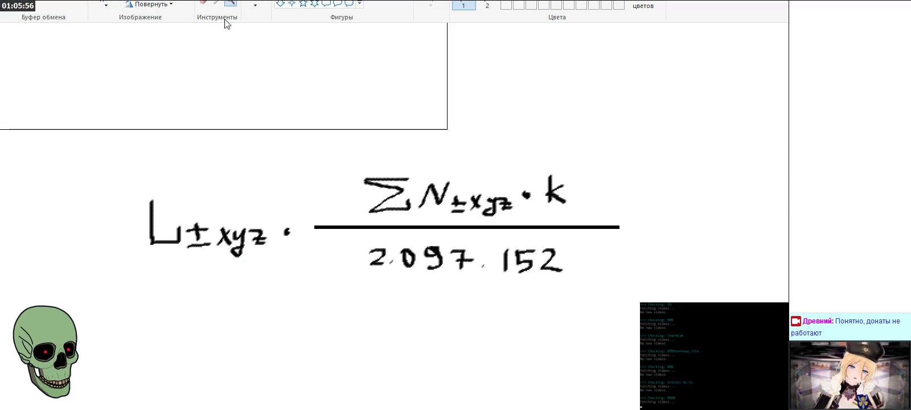
right_click(199, 152)
scroll(199, 152, up, 3)
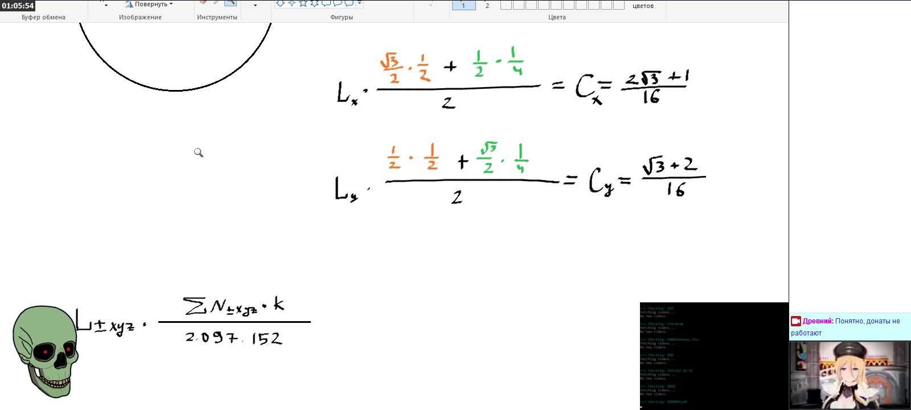
Write = C±xyz after the Σ fraction, then zoom out to review the full formula
click(296, 333)
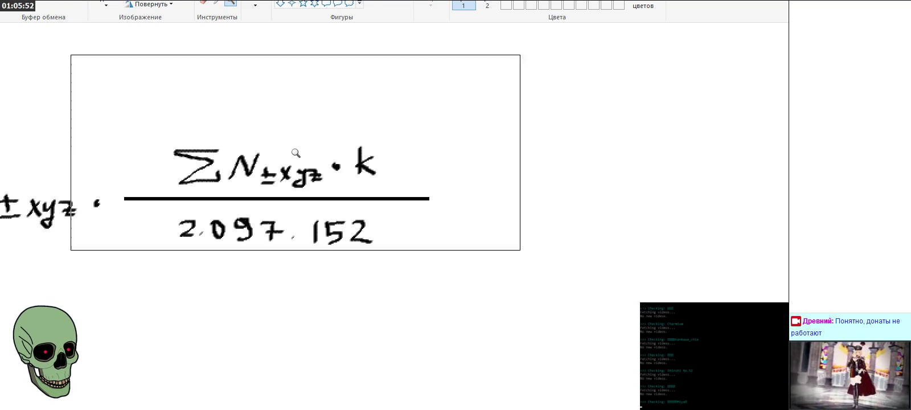
click(250, 3)
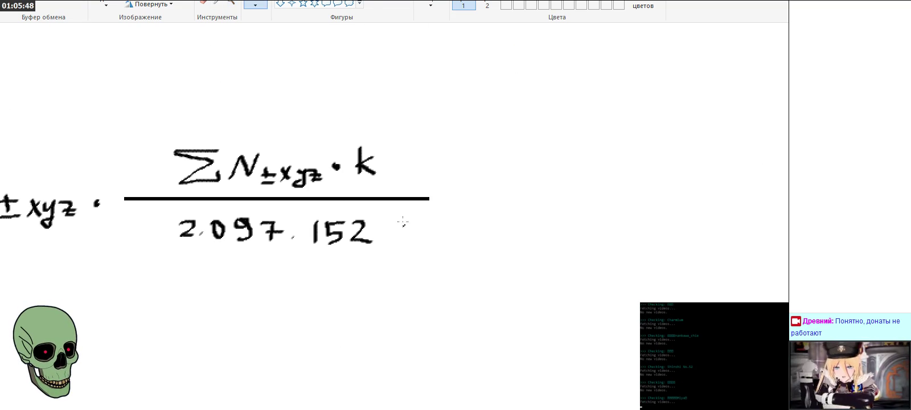
mouse_move(444, 194)
mouse_down()
mouse_move(473, 194)
mouse_move(476, 203)
mouse_up()
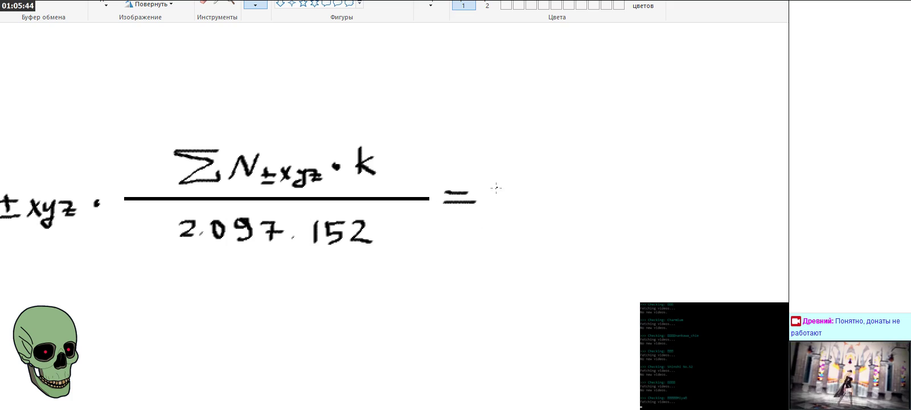
drag(515, 179, 519, 201)
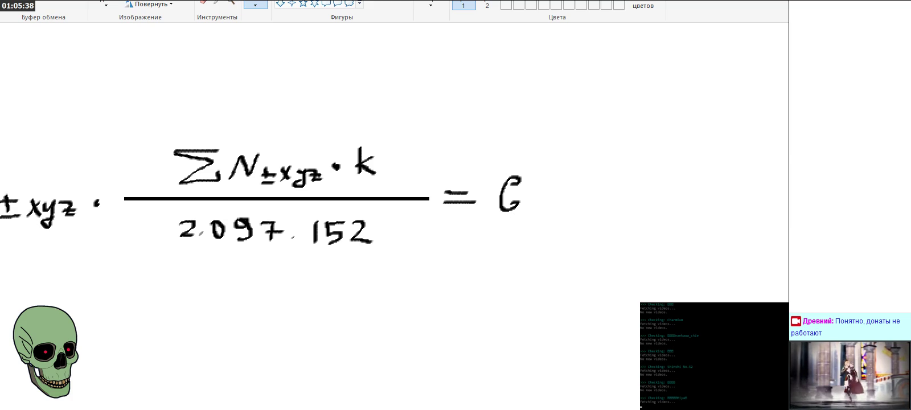
mouse_move(535, 205)
mouse_down()
mouse_move(535, 216)
mouse_move(561, 215)
mouse_move(572, 226)
mouse_move(595, 206)
mouse_move(597, 218)
mouse_up()
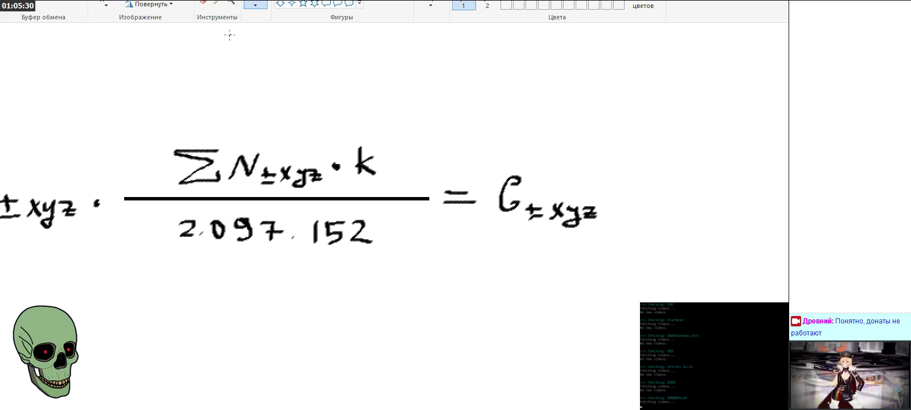
click(231, 3)
right_click(311, 205)
scroll(311, 228, up, 4)
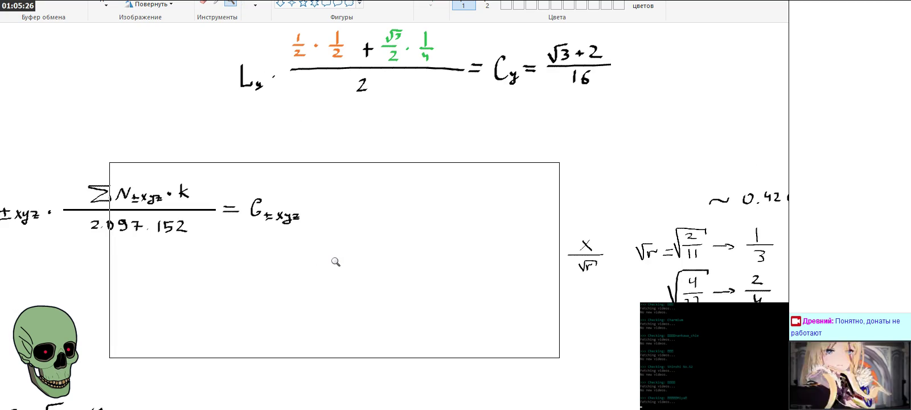
Resize the boxed note and cube sketch to 50% and nudge it into place
drag(362, 409, 307, 409)
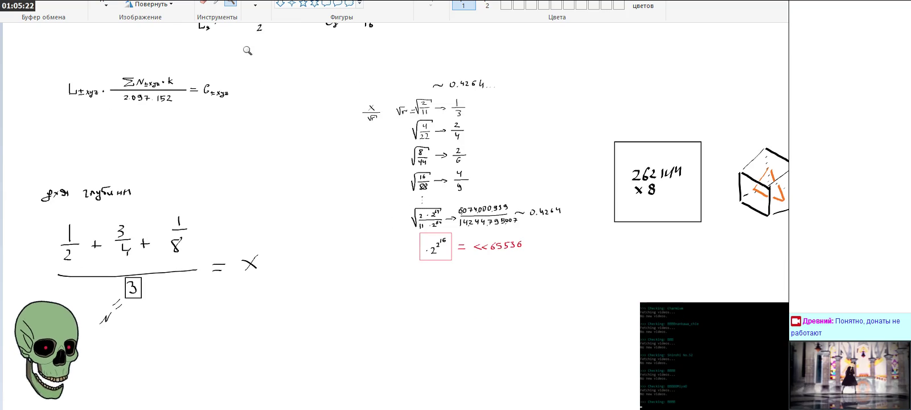
click(106, 5)
drag(787, 234, 610, 122)
drag(758, 224, 772, 164)
scroll(772, 224, up, 3)
drag(772, 223, 738, 100)
right_click(724, 107)
mouse_move(756, 203)
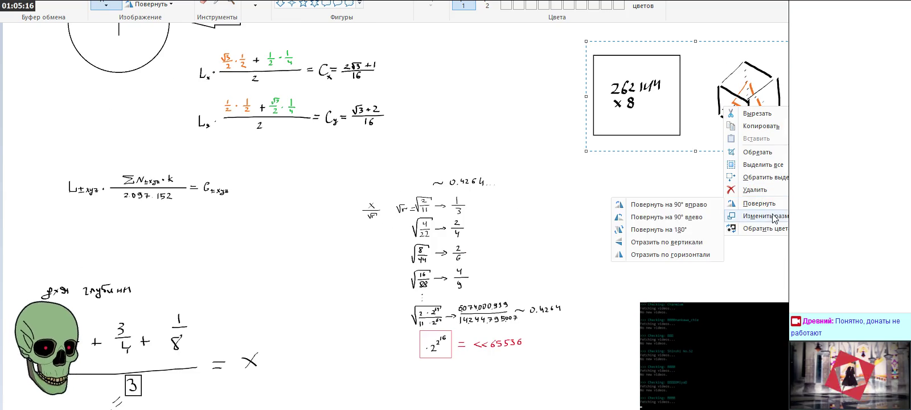
click(773, 216)
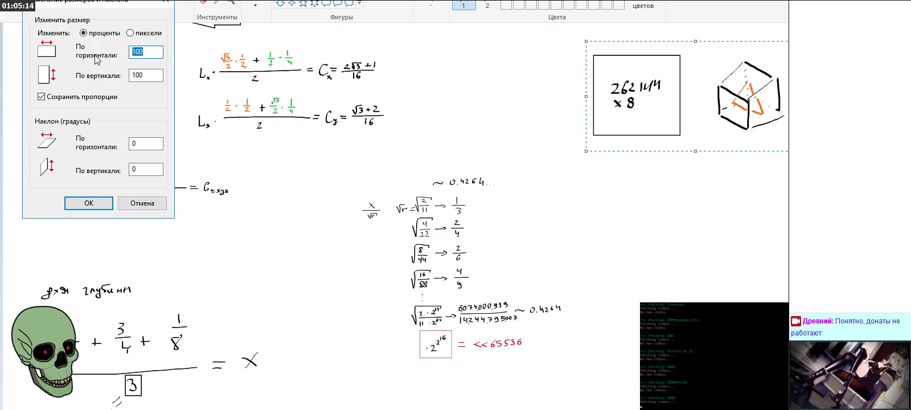
text(50)
click(88, 202)
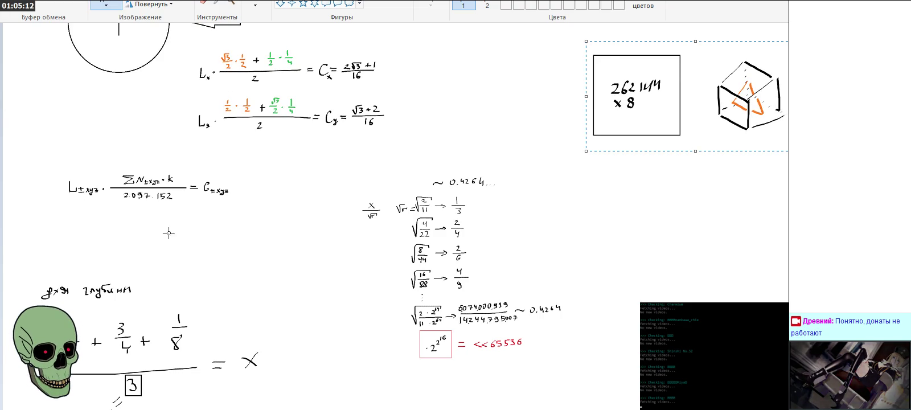
drag(631, 84, 651, 102)
Select the square-root working column and drag it further right
drag(346, 163, 549, 319)
drag(615, 307, 826, 283)
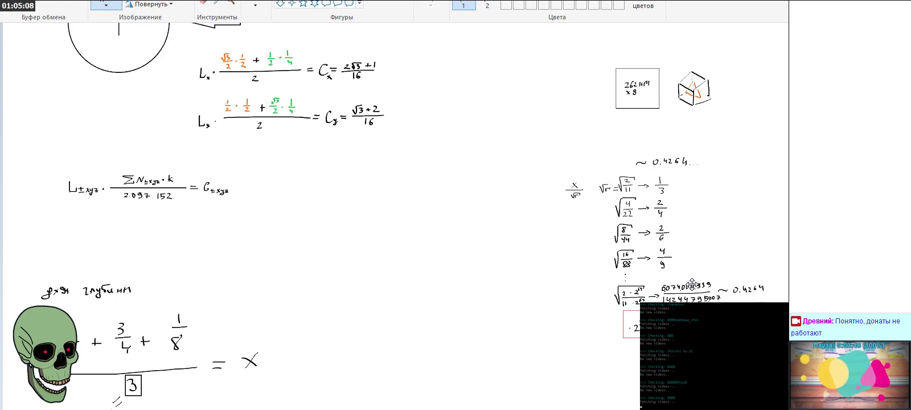
scroll(275, 237, down, 3)
Shrink the depth-fraction block to 50% and place it beside the skull
drag(40, 174, 340, 353)
right_click(180, 290)
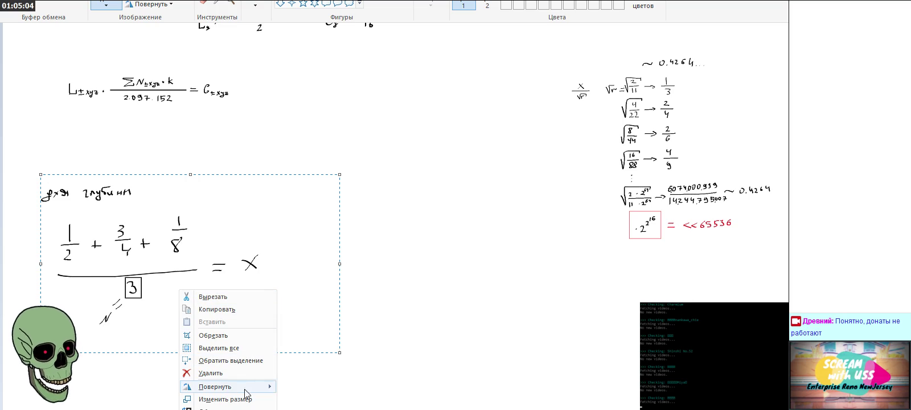
click(228, 399)
double_click(149, 57)
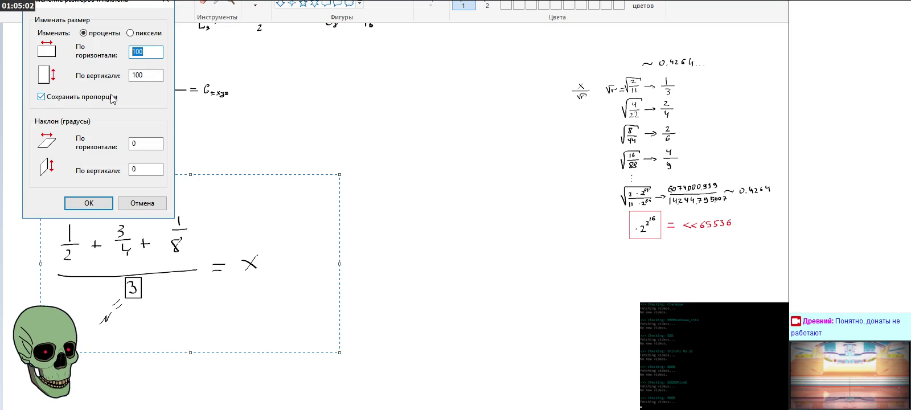
text(50)
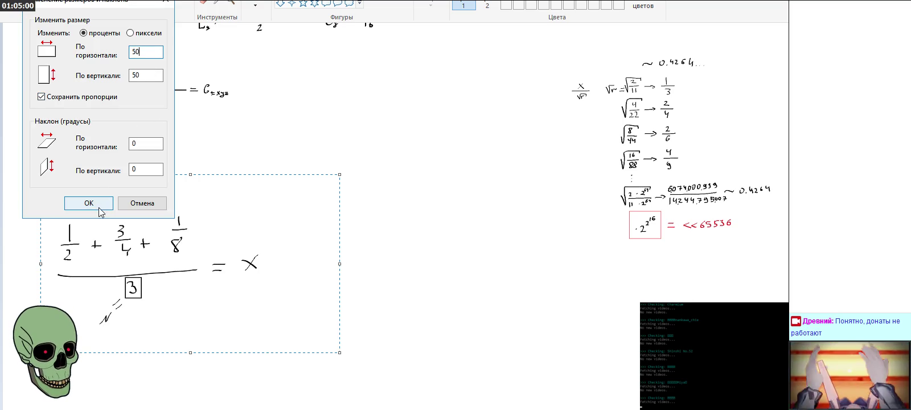
click(71, 204)
mouse_move(171, 246)
mouse_down()
mouse_move(162, 227)
mouse_move(302, 323)
mouse_up()
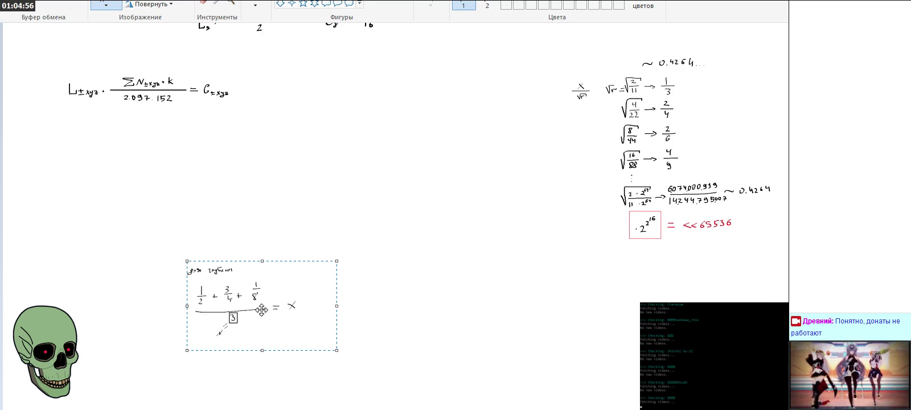
scroll(302, 323, up, 3)
drag(278, 374, 147, 350)
Move the L±xyz formula right under the Ly formula and zoom in on the formulas
drag(228, 205, 239, 209)
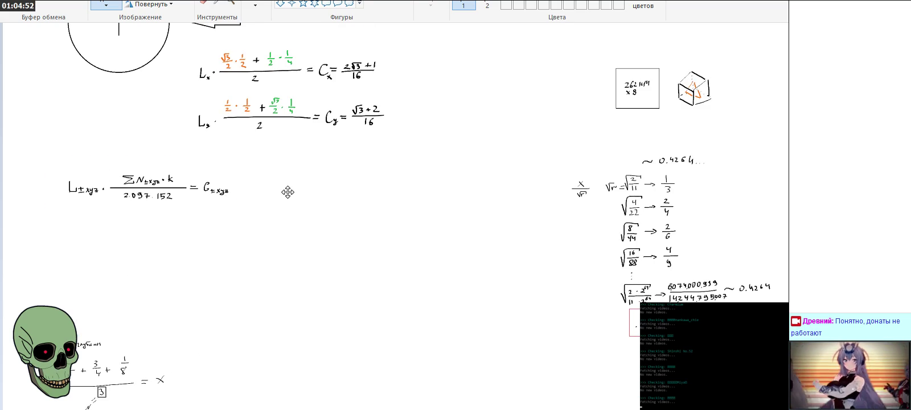
drag(287, 192, 340, 229)
click(313, 275)
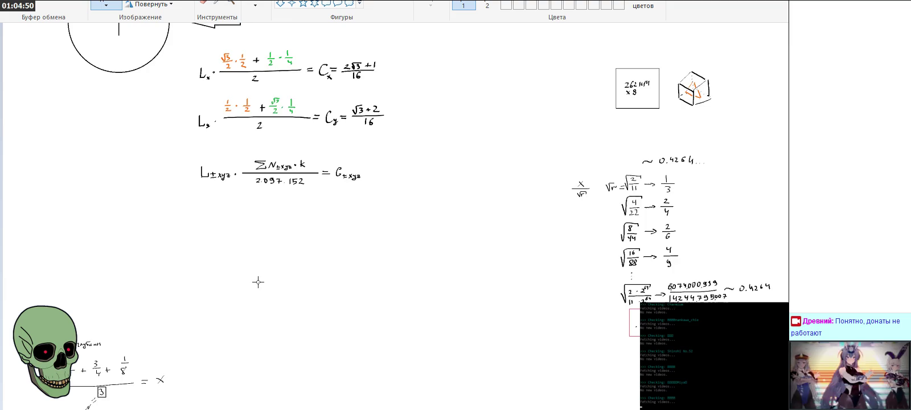
scroll(251, 268, up, 6)
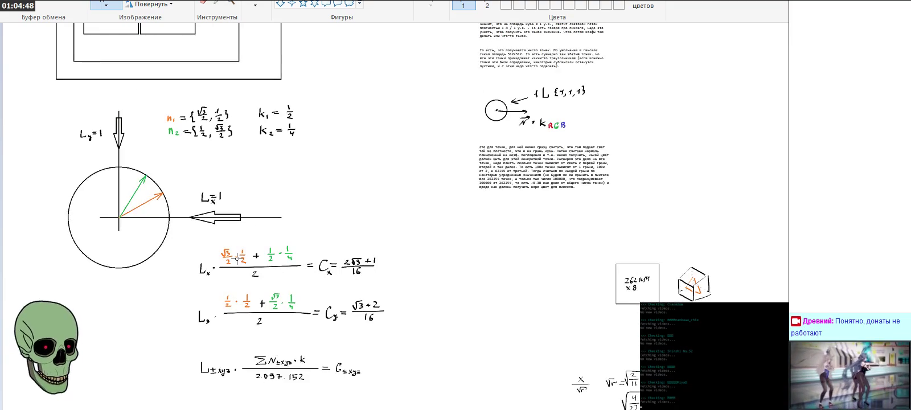
scroll(249, 256, down, 3)
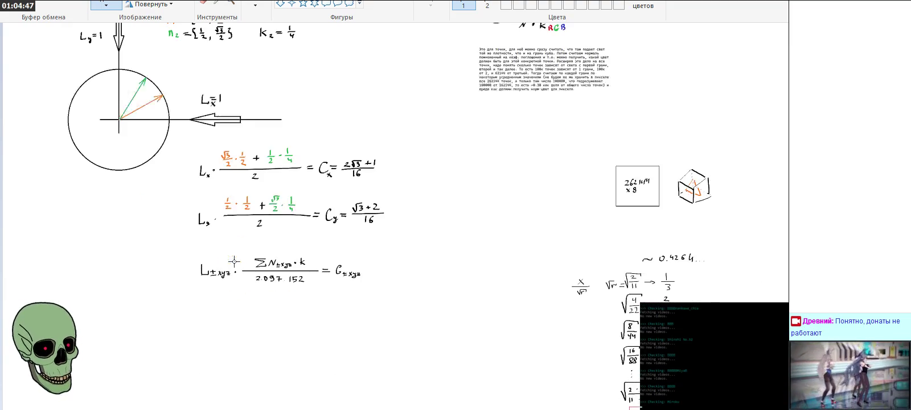
click(233, 7)
click(362, 270)
click(412, 226)
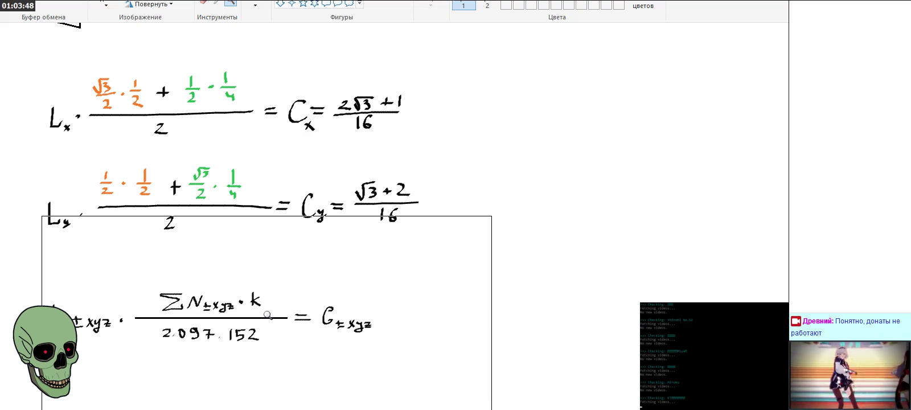
Handwrite a vertical equals sign and K with subscript i ±xyz under the L±xyz fraction, then zoom out
click(268, 314)
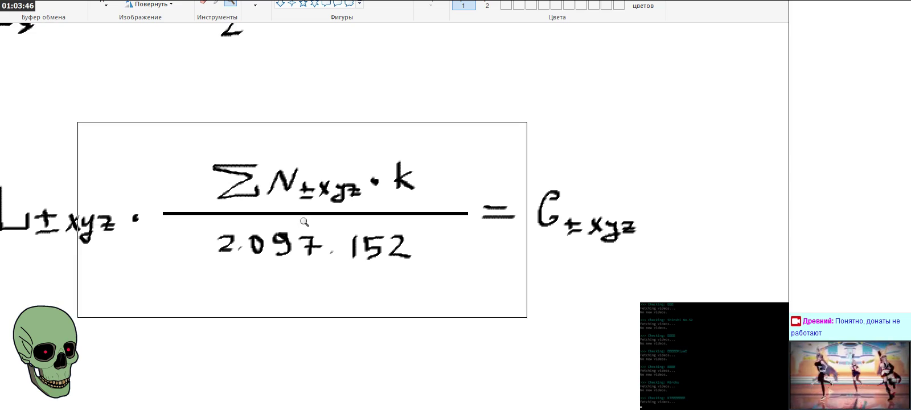
click(258, 5)
mouse_move(291, 297)
mouse_down()
mouse_move(293, 325)
mouse_move(305, 327)
mouse_up()
scroll(301, 304, down, 3)
mouse_move(288, 247)
mouse_down()
mouse_move(293, 288)
mouse_move(319, 282)
mouse_up()
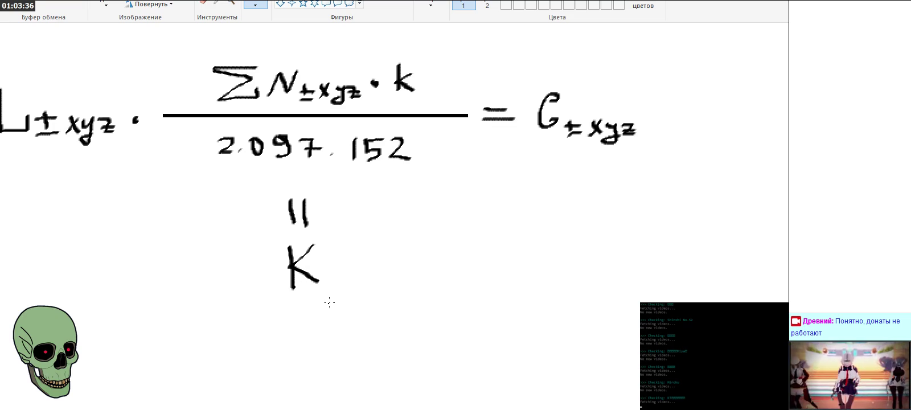
click(336, 275)
drag(335, 282, 336, 299)
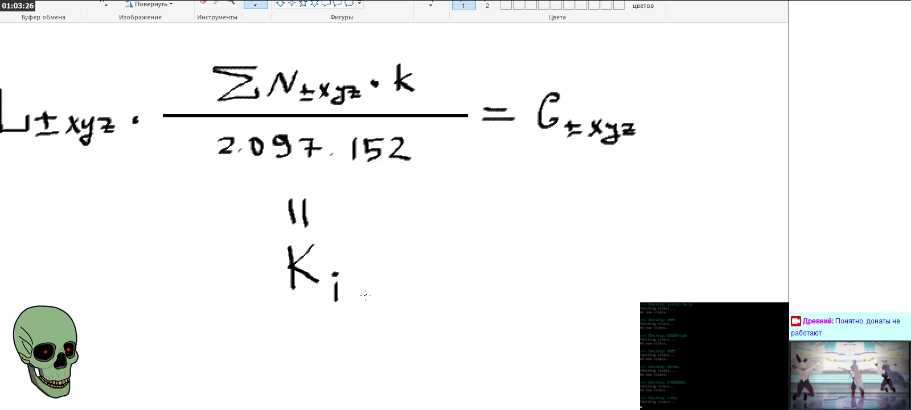
drag(377, 271, 389, 285)
mouse_move(394, 292)
mouse_down()
mouse_move(400, 276)
mouse_move(406, 291)
mouse_move(422, 274)
mouse_move(416, 298)
mouse_move(445, 281)
mouse_up()
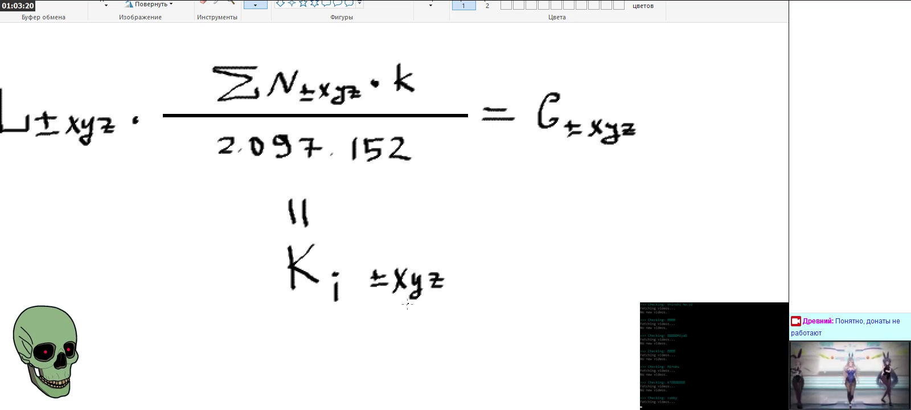
click(230, 4)
right_click(219, 99)
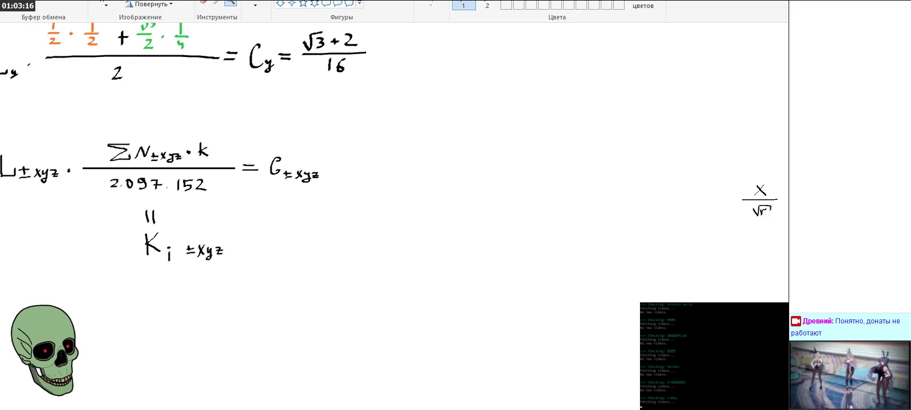
Zoom in and draw a down arrow from C±xyz leading to a Σ sign
scroll(329, 350, left, 3)
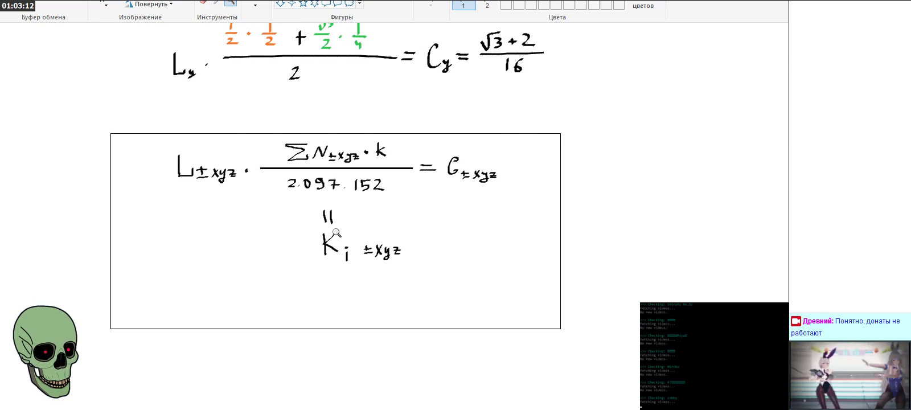
scroll(337, 232, up, 3)
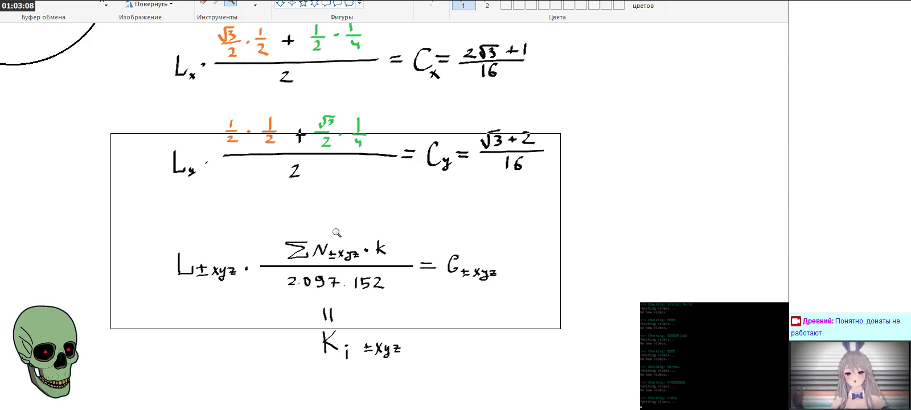
click(491, 297)
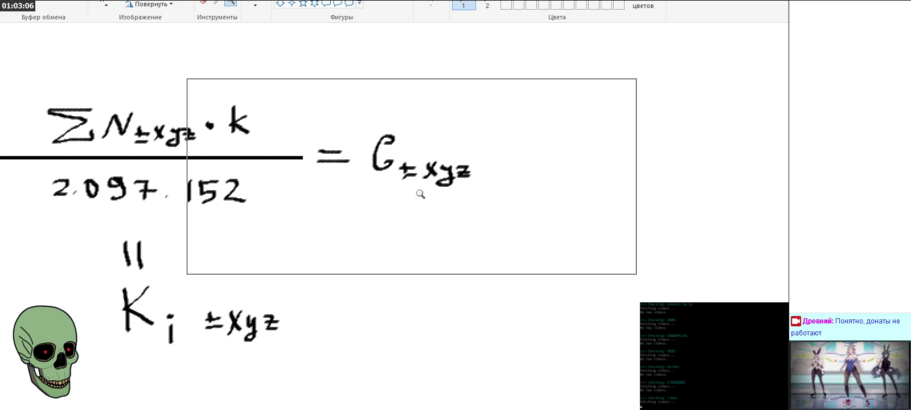
drag(443, 214, 444, 247)
mouse_move(424, 275)
mouse_down()
mouse_move(462, 272)
mouse_move(462, 294)
mouse_up()
key(ctrl+z)
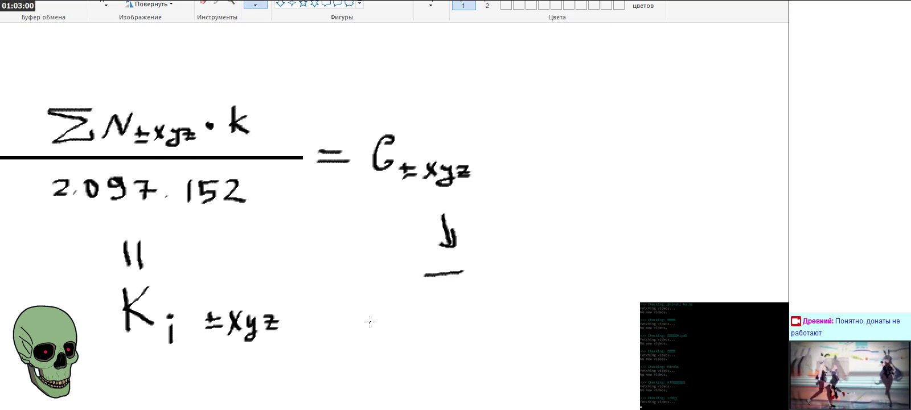
mouse_move(425, 275)
mouse_down()
mouse_move(428, 305)
mouse_move(475, 299)
mouse_up()
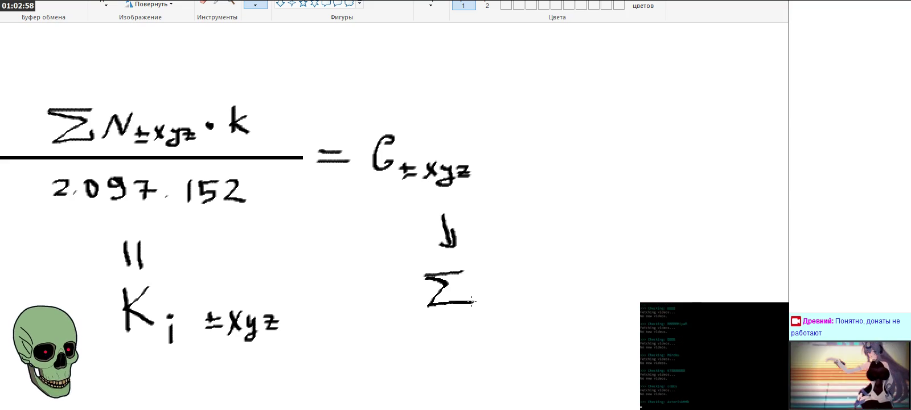
drag(468, 273, 469, 285)
key(ctrl+z)
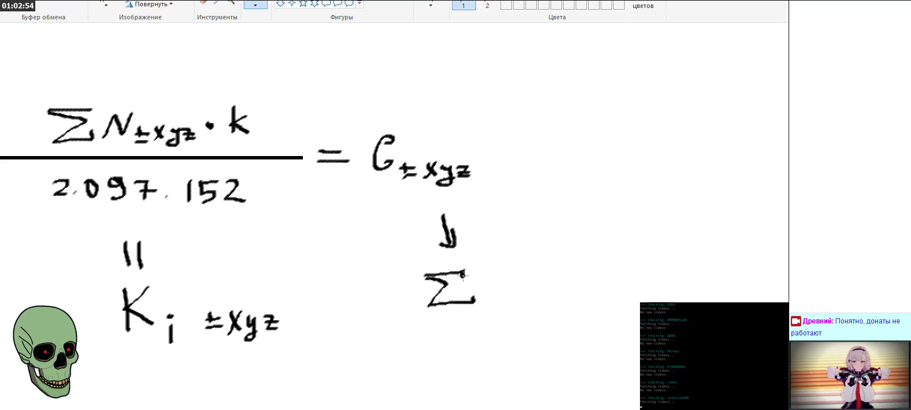
Write C±xyz after the Σ sign, then zoom back out to the surrounding formulas
mouse_move(507, 273)
mouse_down()
mouse_move(491, 271)
mouse_move(511, 291)
mouse_up()
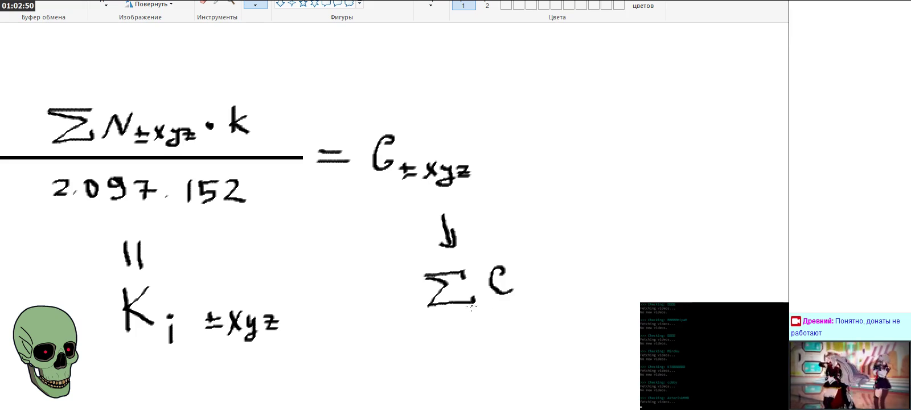
mouse_move(521, 281)
mouse_down()
mouse_move(520, 292)
mouse_move(528, 286)
mouse_move(531, 296)
mouse_move(542, 282)
mouse_move(544, 295)
mouse_move(554, 291)
mouse_up()
mouse_move(562, 282)
mouse_down()
mouse_move(551, 304)
mouse_move(579, 281)
mouse_move(580, 289)
mouse_up()
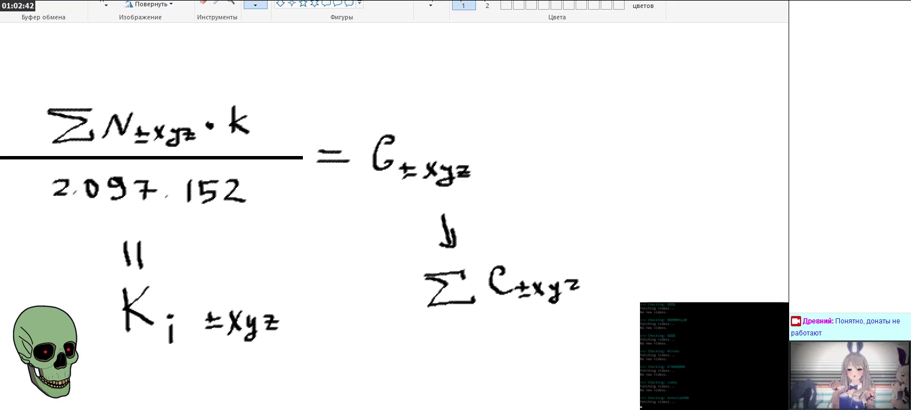
mouse_move(566, 286)
mouse_down()
mouse_move(577, 297)
mouse_move(577, 288)
mouse_up()
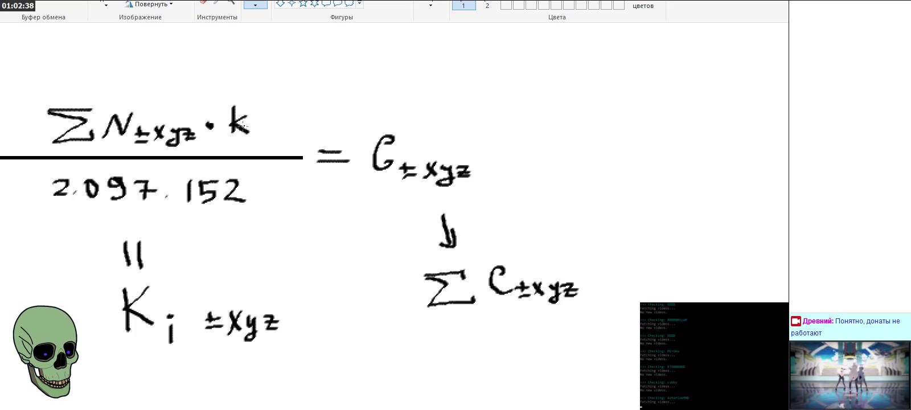
click(230, 3)
right_click(258, 180)
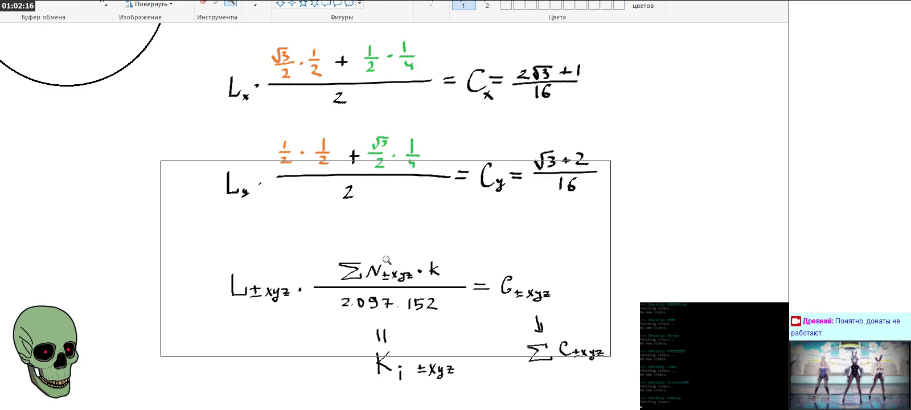
scroll(387, 260, down, 3)
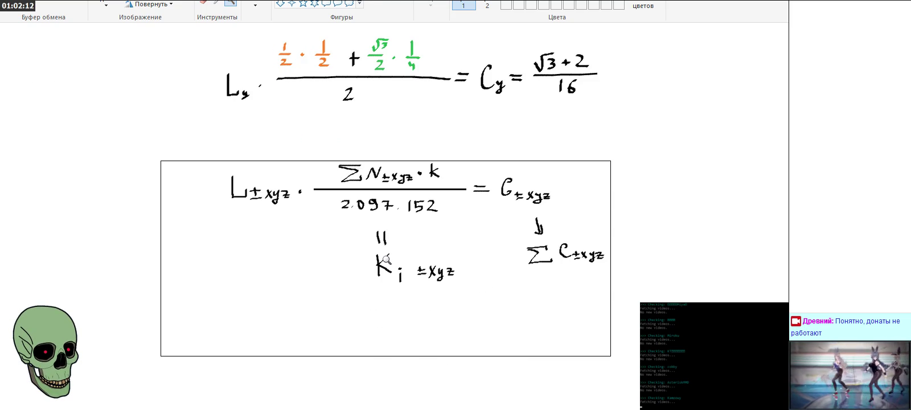
With a thicker stroke, draw a down-left arrow from L±xyz to a handwritten 'float'
click(386, 259)
click(254, 9)
mouse_move(325, 137)
mouse_down()
mouse_move(302, 172)
mouse_move(326, 165)
mouse_up()
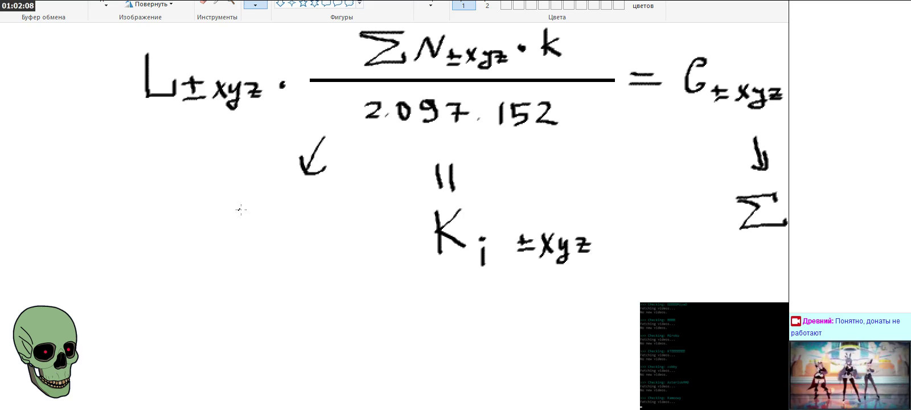
mouse_move(199, 215)
mouse_down()
mouse_move(189, 230)
mouse_move(197, 216)
mouse_move(206, 231)
mouse_move(222, 218)
mouse_move(240, 228)
mouse_up()
mouse_move(252, 204)
mouse_down()
mouse_move(253, 230)
mouse_move(260, 217)
mouse_up()
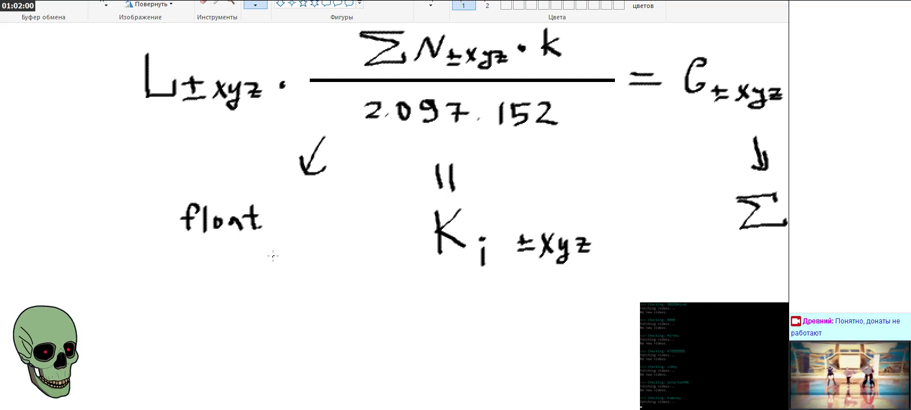
Handwrite the note 'р-ти в видеокарте т.к.' below 'float'
mouse_move(126, 283)
mouse_down()
mouse_move(128, 323)
mouse_move(139, 291)
mouse_move(128, 300)
mouse_move(150, 290)
mouse_up()
mouse_move(162, 282)
mouse_down()
mouse_move(166, 295)
mouse_move(196, 292)
mouse_up()
mouse_move(118, 322)
mouse_down()
mouse_move(111, 342)
mouse_move(153, 324)
mouse_move(149, 344)
mouse_up()
mouse_move(160, 329)
mouse_down()
mouse_move(174, 339)
mouse_move(171, 348)
mouse_move(229, 325)
mouse_up()
mouse_move(229, 325)
mouse_down()
mouse_move(263, 337)
mouse_move(272, 317)
mouse_move(301, 316)
mouse_up()
mouse_move(172, 364)
mouse_down()
mouse_move(172, 382)
mouse_move(184, 365)
mouse_move(203, 375)
mouse_move(235, 370)
mouse_up()
click(191, 378)
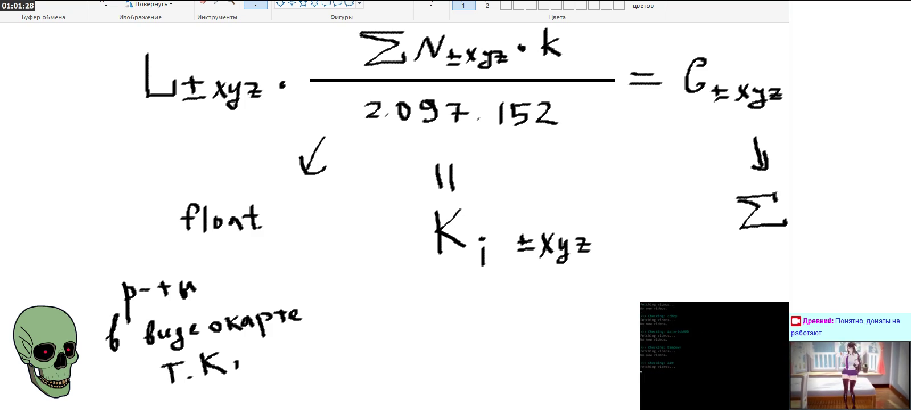
Zoom out to review the whole drawing, then zoom back in on the L±xyz formula and notes
click(230, 4)
right_click(252, 206)
scroll(251, 219, up, 3)
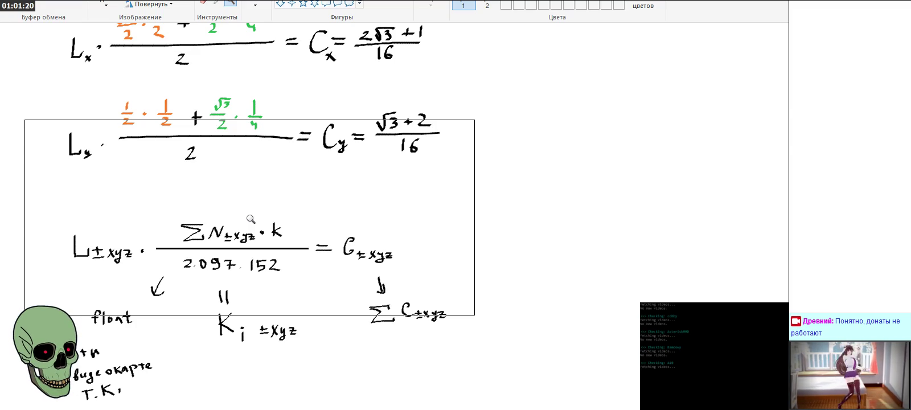
scroll(250, 219, up, 3)
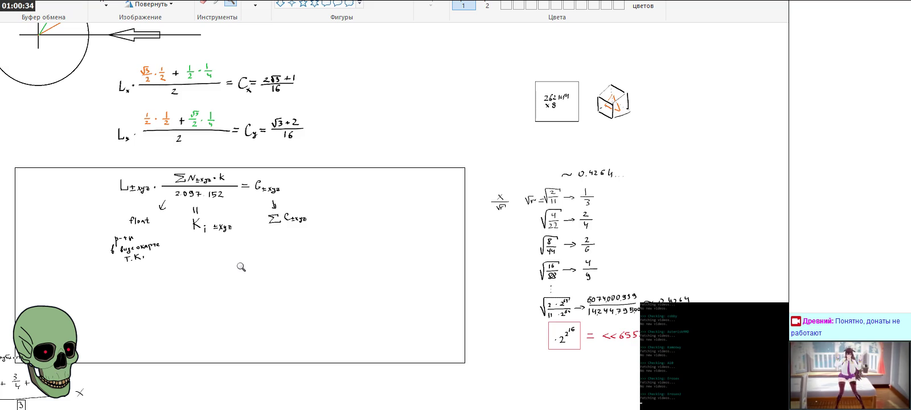
click(241, 267)
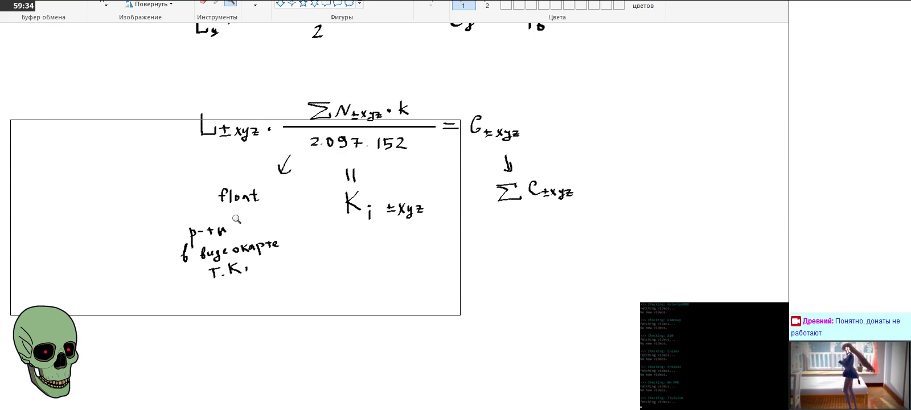
Zoom out to fit the whole canvas, from the Pixel/SubPixel diagram to the lighting formulas
scroll(237, 219, up, 5)
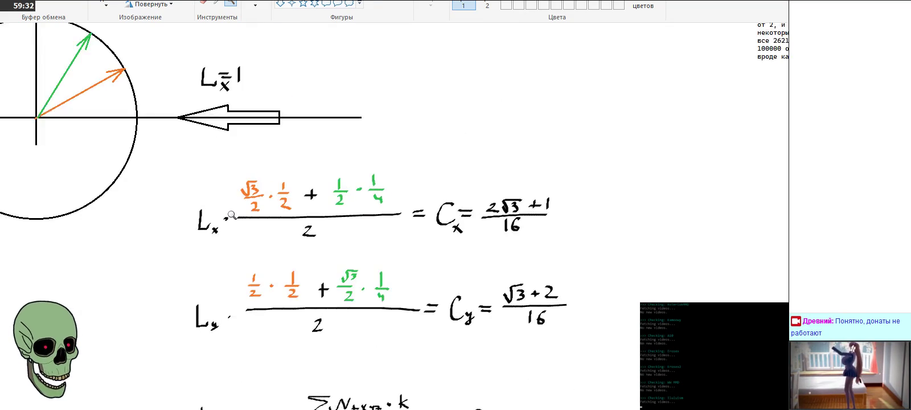
right_click(234, 215)
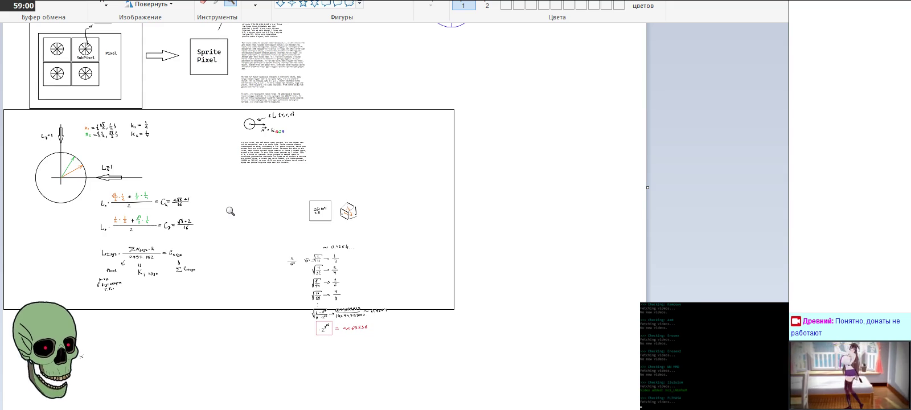
drag(230, 211, 240, 204)
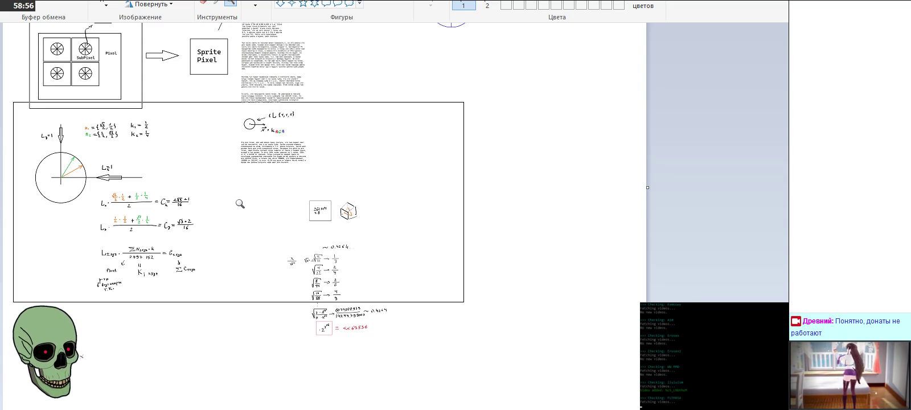
Delete a small selected region, then magnify the Pixel/SubPixel diagram to show the SubSubPixel inset
mouse_move(240, 203)
mouse_down()
mouse_move(241, 228)
mouse_move(220, 240)
mouse_up()
key(Delete)
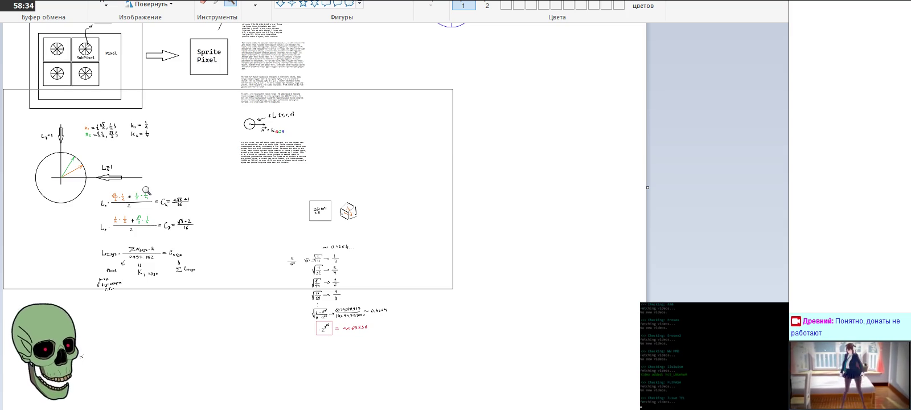
click(94, 124)
click(114, 110)
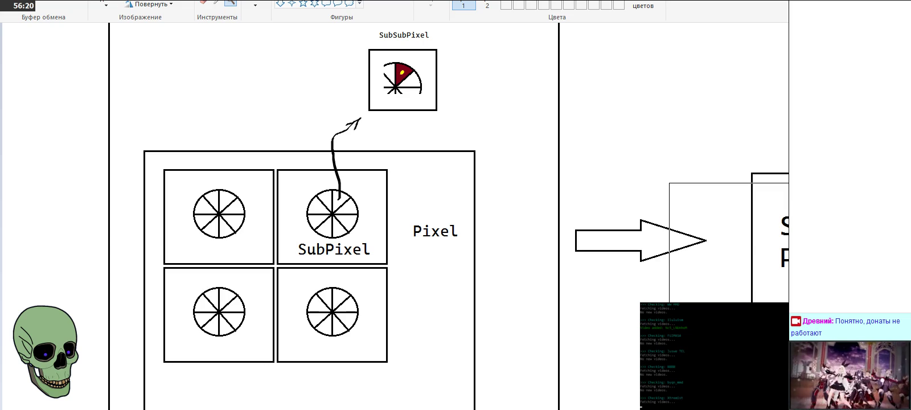
Zoom back out from the SubPixel close-up to see the Sprite Pixel box and notes
right_click(307, 222)
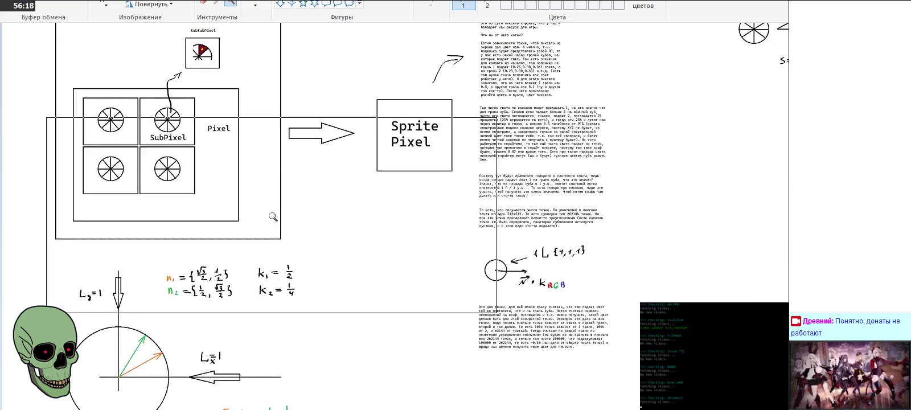
Magnify the circle-and-vectors diagram and scroll down to the Lx formula
click(227, 332)
scroll(282, 274, down, 3)
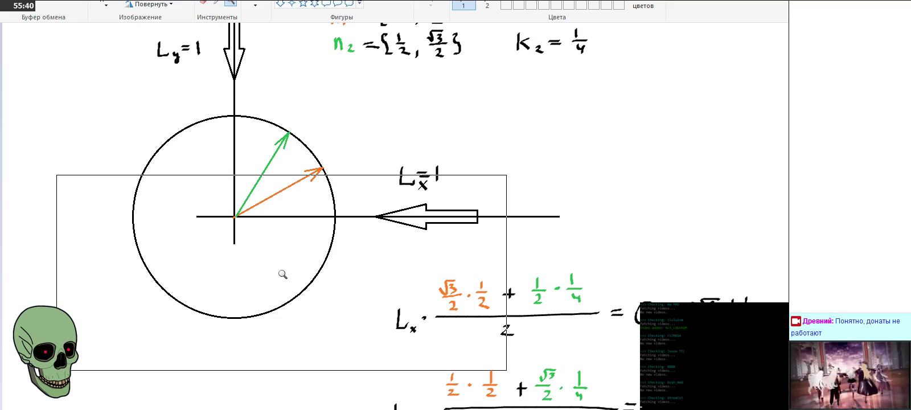
Zoom out from the circle diagram and scroll up to the Pixel and Sprite Pixel boxes
right_click(283, 275)
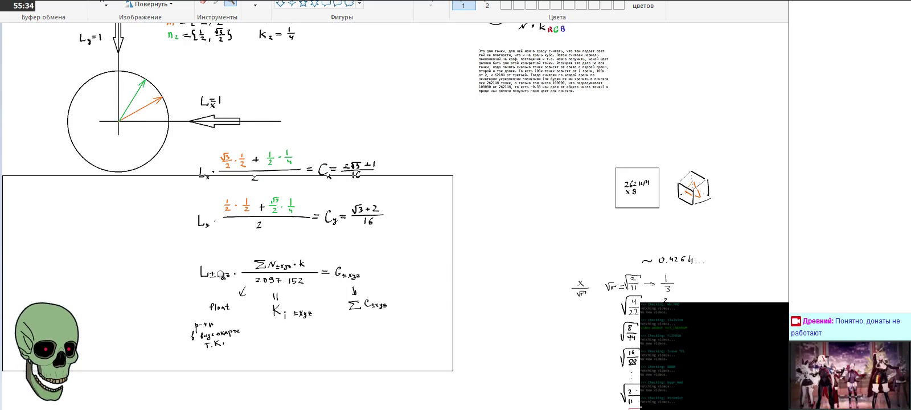
scroll(221, 274, up, 3)
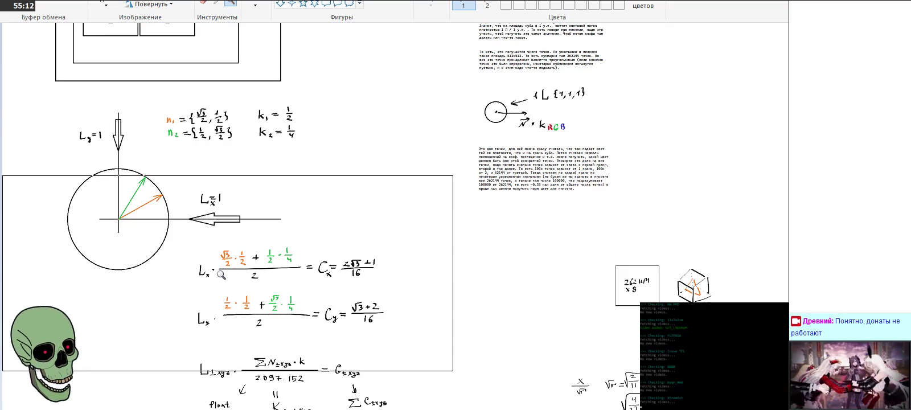
scroll(221, 274, up, 5)
Magnify the Pixel/SubPixel circle diagram with its green and orange normals, then begin zooming out
click(221, 274)
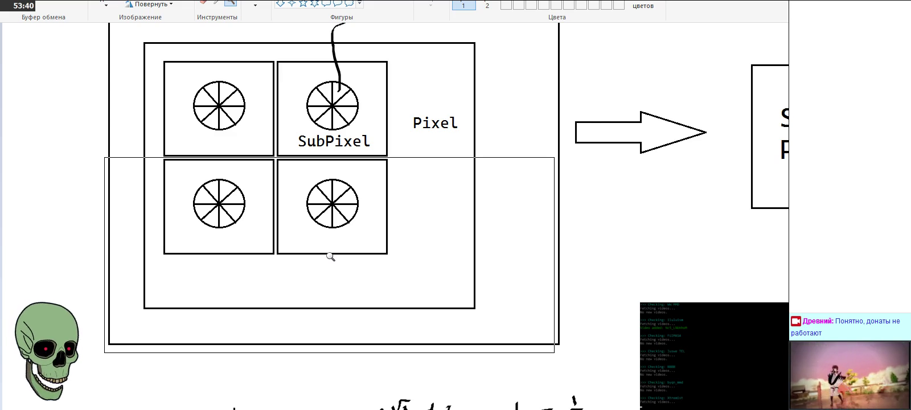
right_click(296, 187)
Return the Paint drawing to full size and switch to the shader code in Notepad++
click(297, 188)
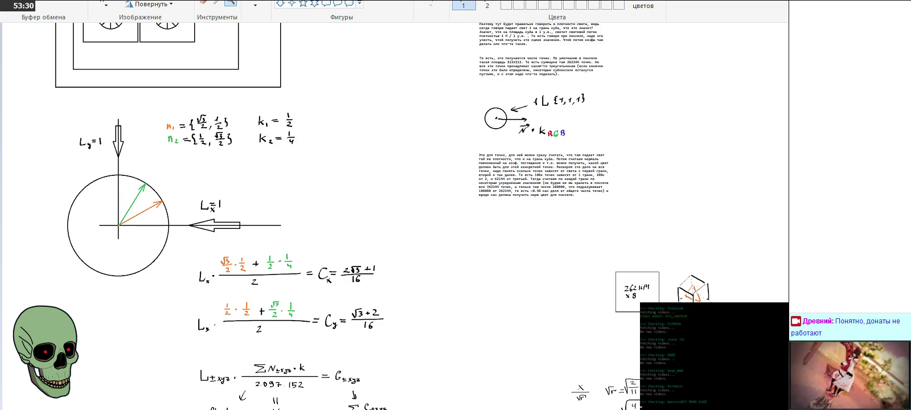
key(alt+Tab)
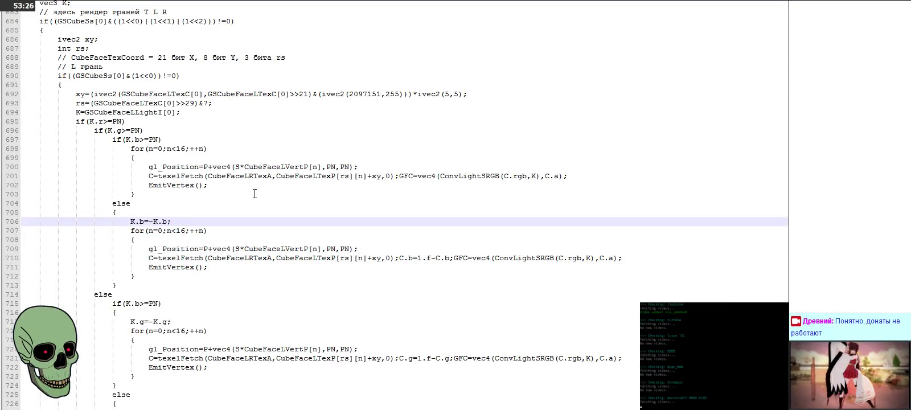
click(149, 176)
drag(149, 176, 627, 176)
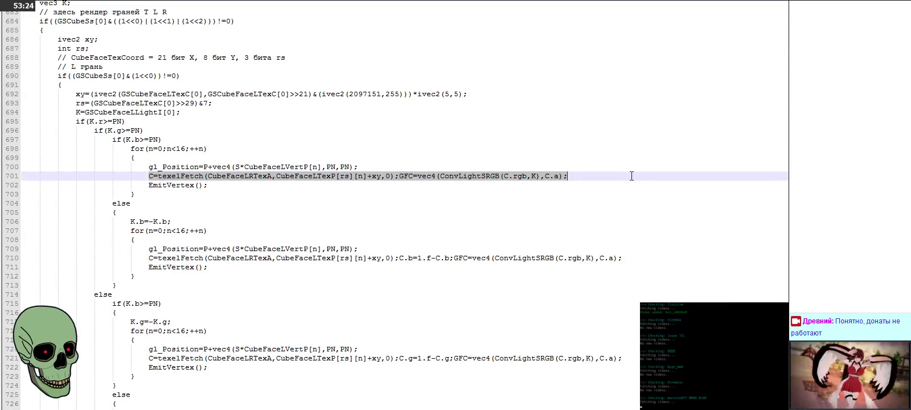
scroll(325, 186, up, 1)
scroll(326, 183, up, 9)
scroll(326, 182, up, 4)
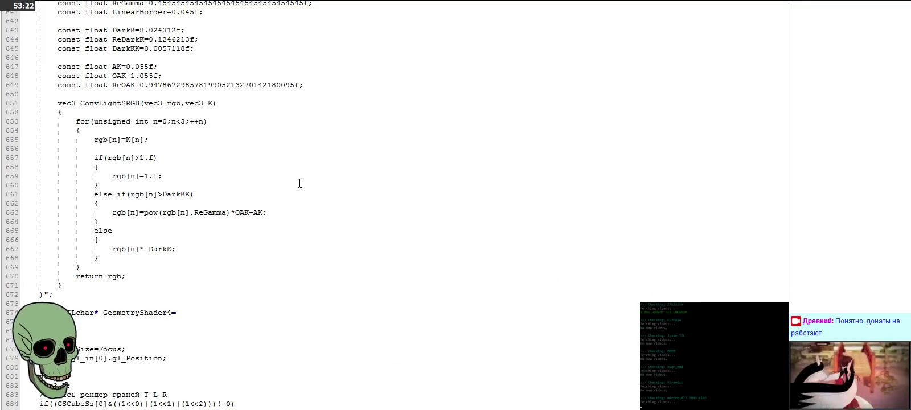
drag(94, 139, 242, 140)
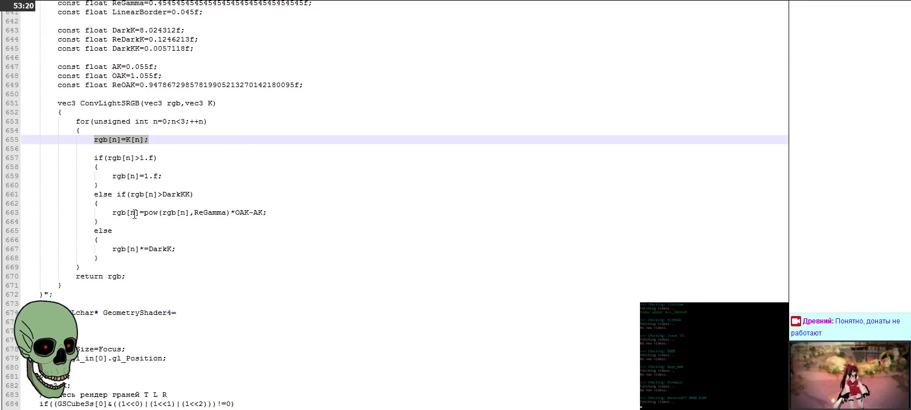
drag(112, 212, 354, 211)
click(354, 210)
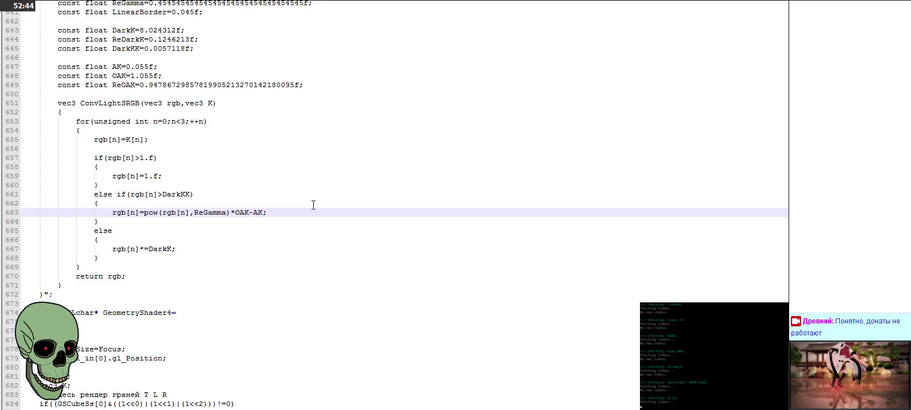
click(148, 140)
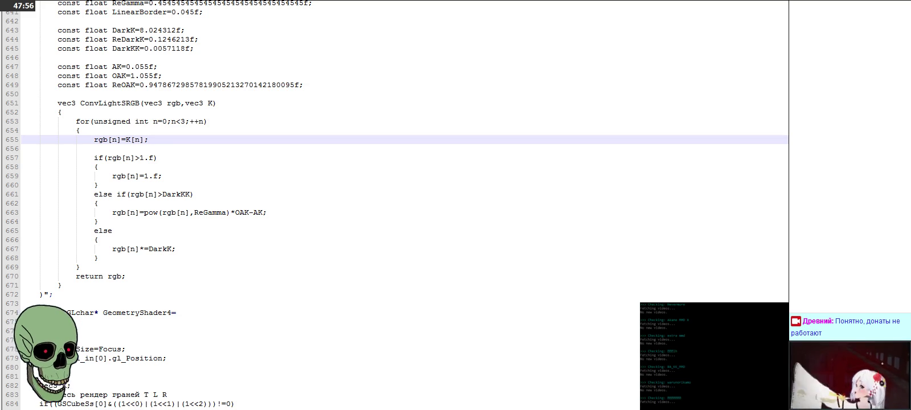
Return to Paint, scroll down and zoom in on the Lxyz lighting formula
key(alt+Tab)
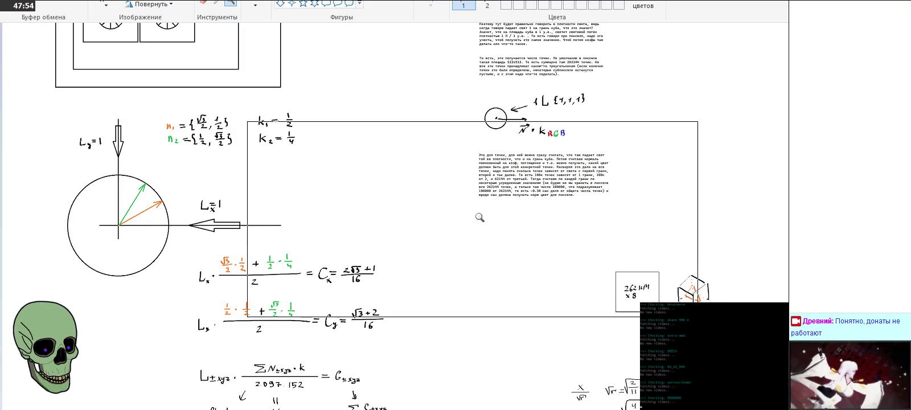
scroll(479, 256, down, 4)
scroll(428, 296, down, 2)
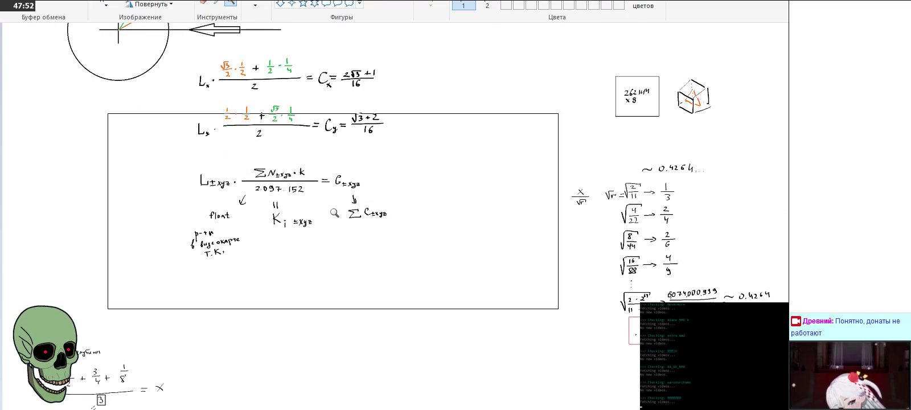
scroll(334, 213, down, 1)
click(399, 210)
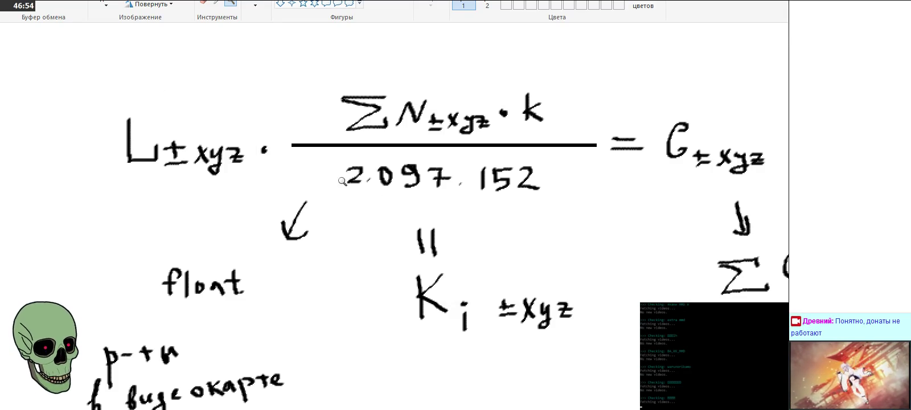
Zoom out to the whole drawing and scroll up to the Pixel, SubPixel and Sprite Pixel diagrams
right_click(459, 214)
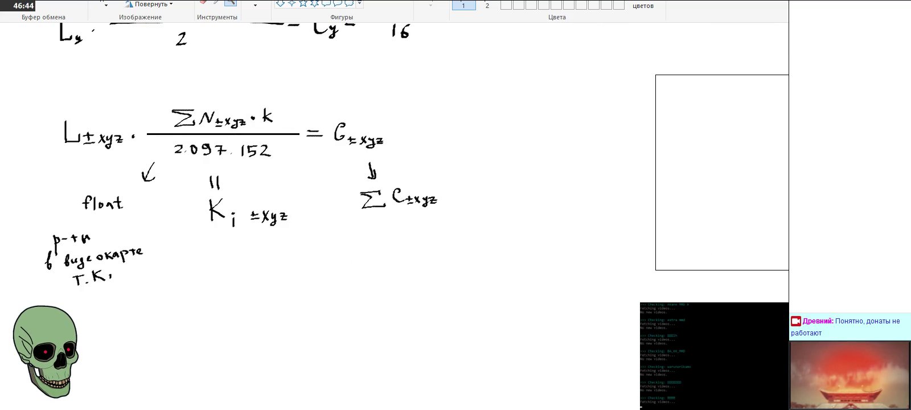
scroll(393, 171, left, 5)
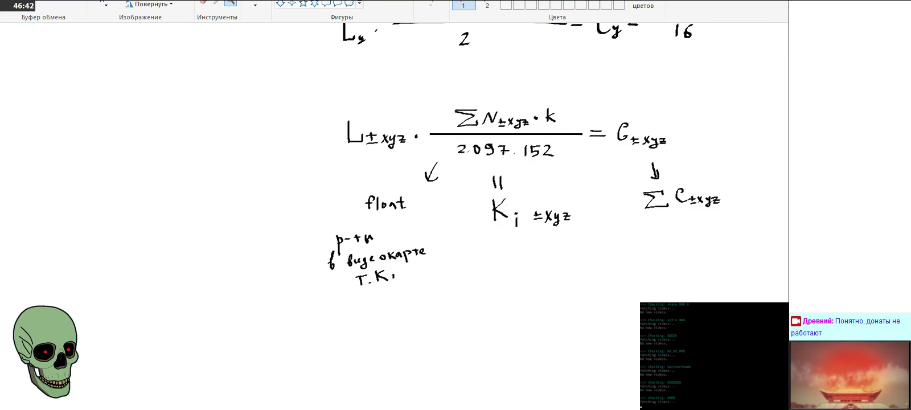
right_click(372, 397)
scroll(291, 279, up, 3)
scroll(288, 279, up, 5)
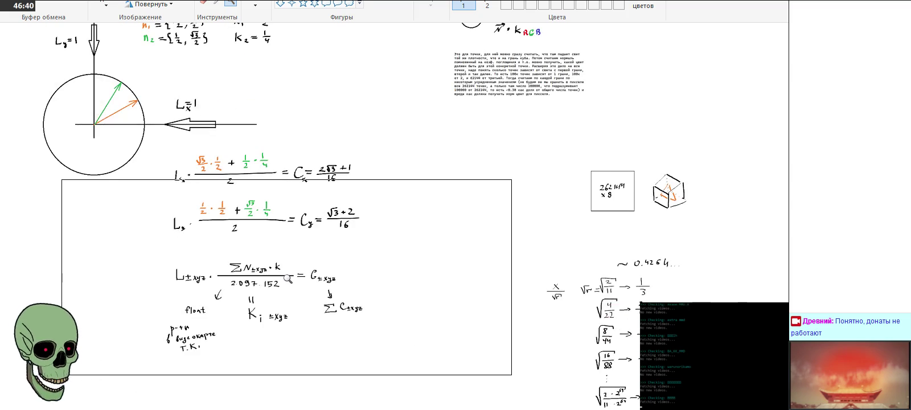
scroll(288, 278, up, 3)
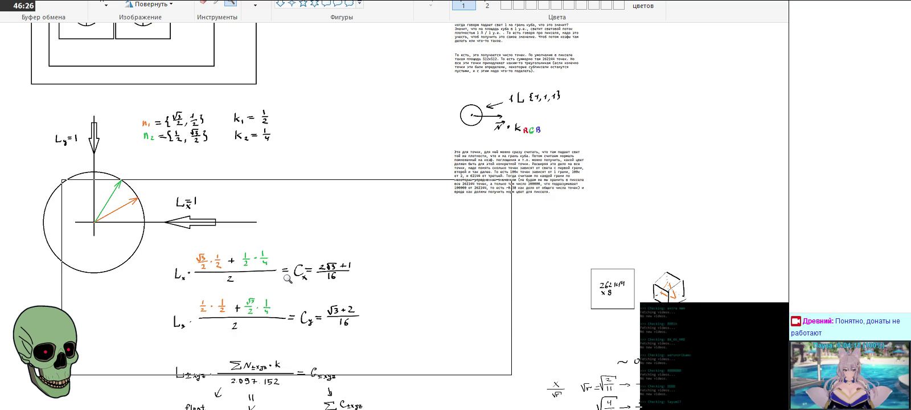
scroll(287, 278, down, 3)
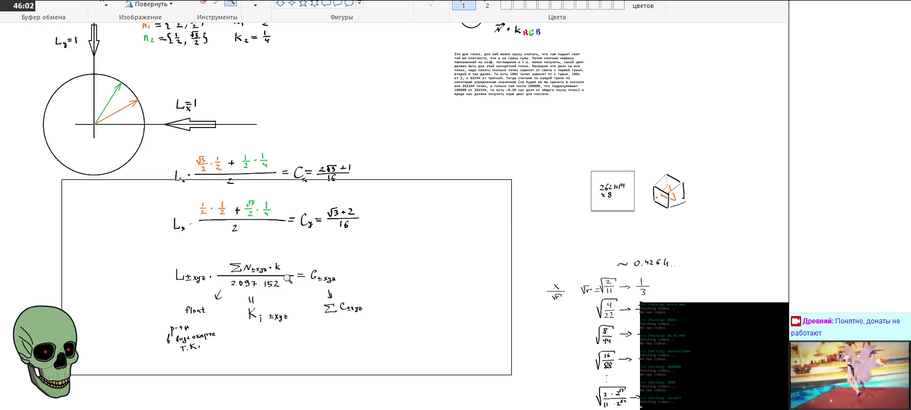
scroll(287, 279, up, 3)
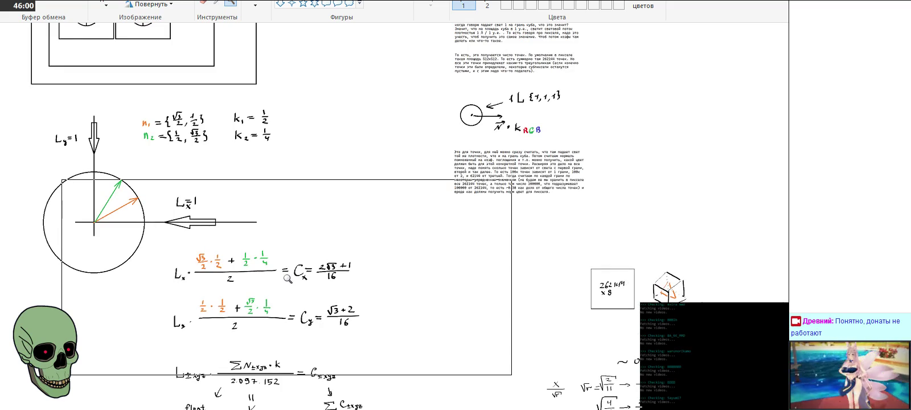
scroll(288, 278, down, 3)
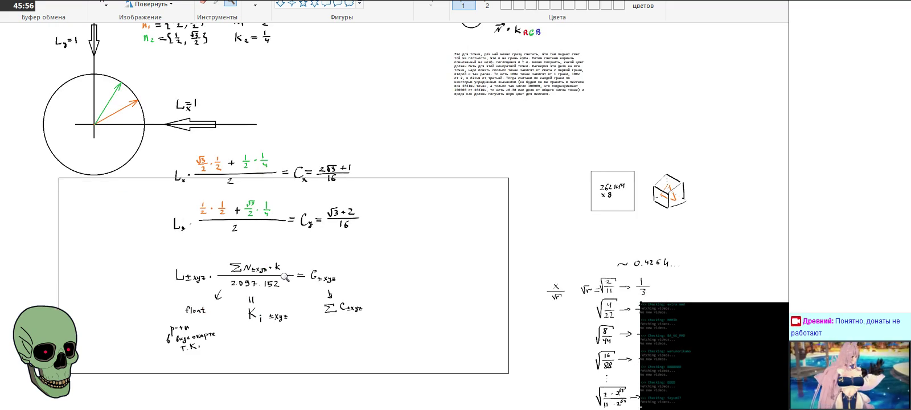
scroll(288, 278, up, 9)
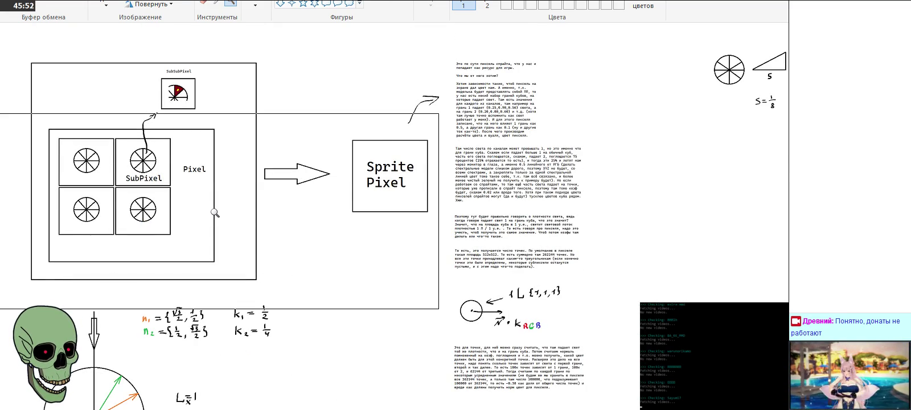
click(215, 212)
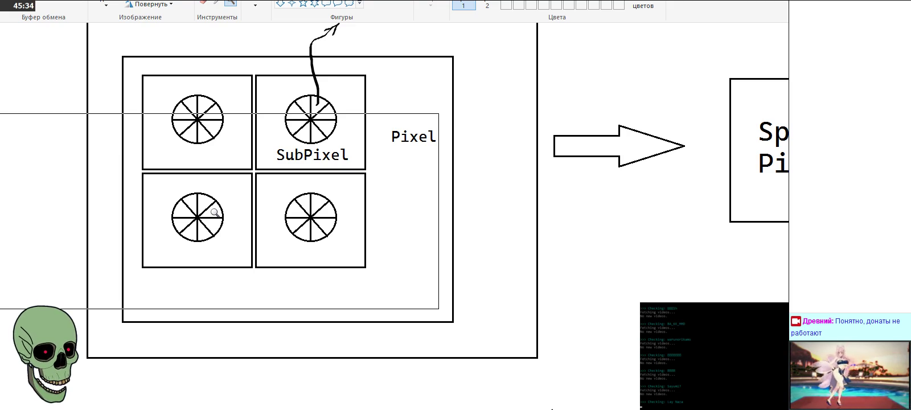
scroll(215, 213, up, 3)
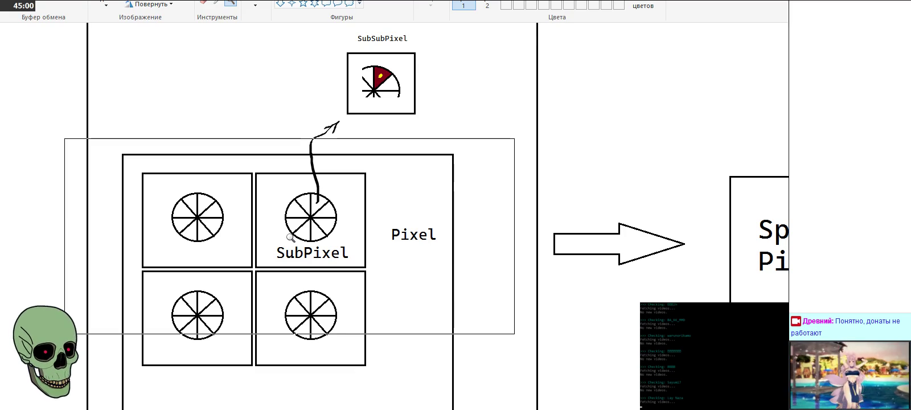
scroll(291, 237, down, 3)
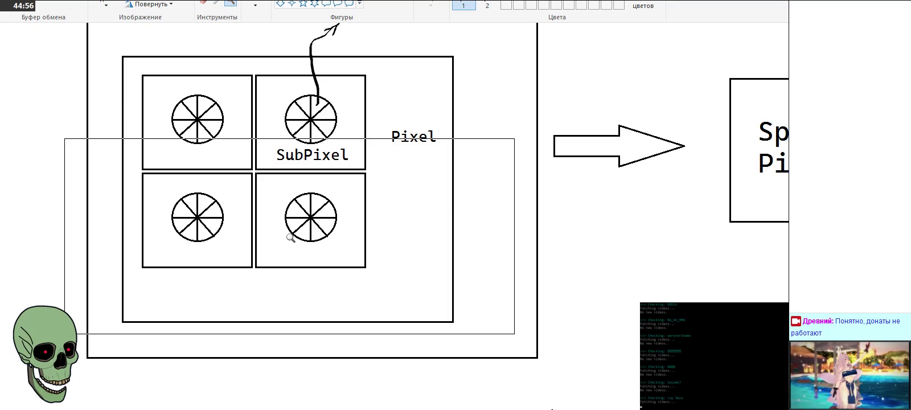
right_click(291, 238)
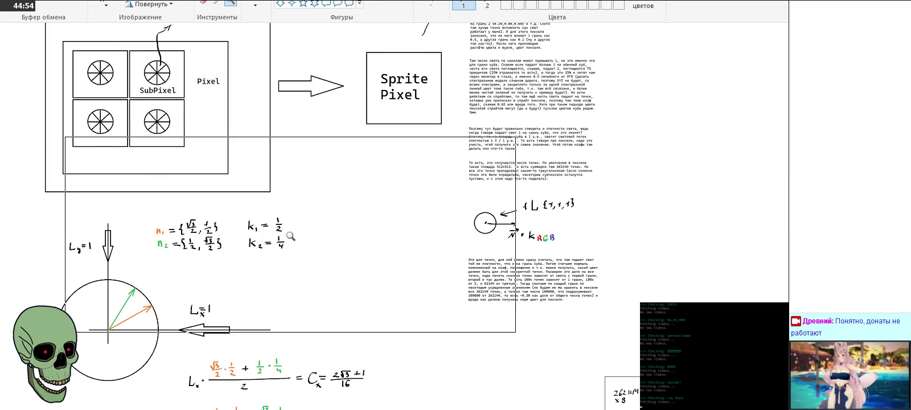
scroll(278, 227, up, 3)
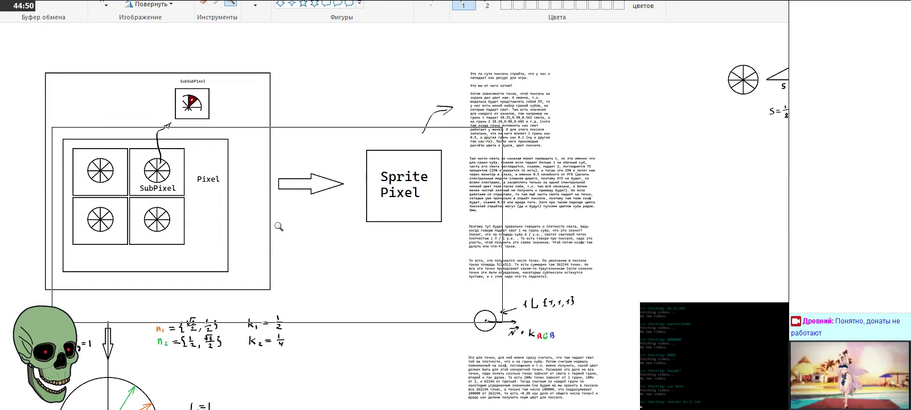
click(285, 209)
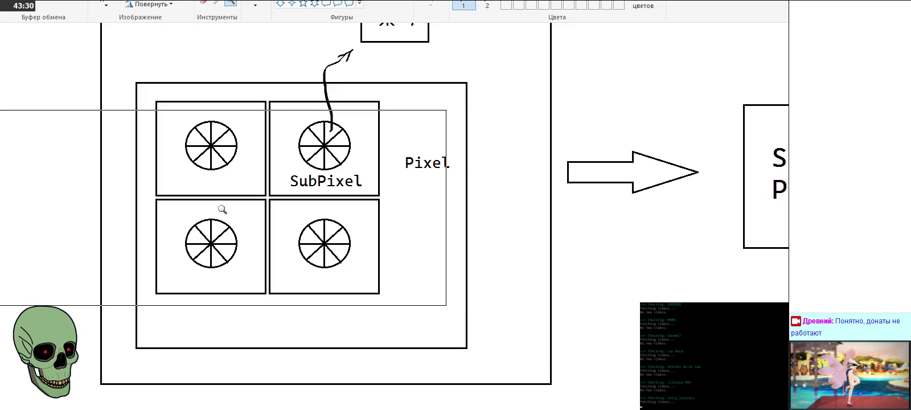
right_click(222, 210)
scroll(222, 210, up, 3)
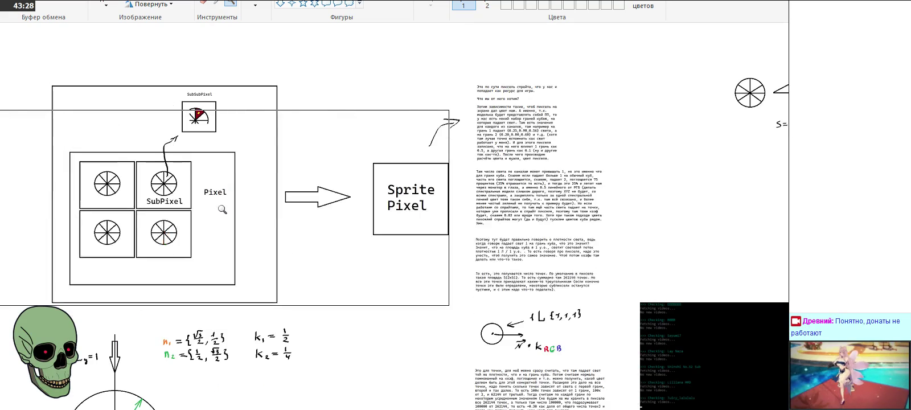
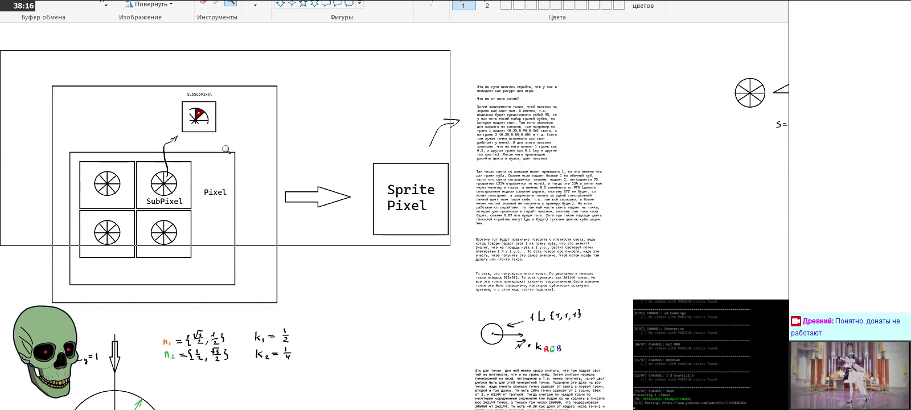
Magnify the Pixel/SubPixel diagram in Paint and scroll up to reveal the SubSubPixel box
click(218, 230)
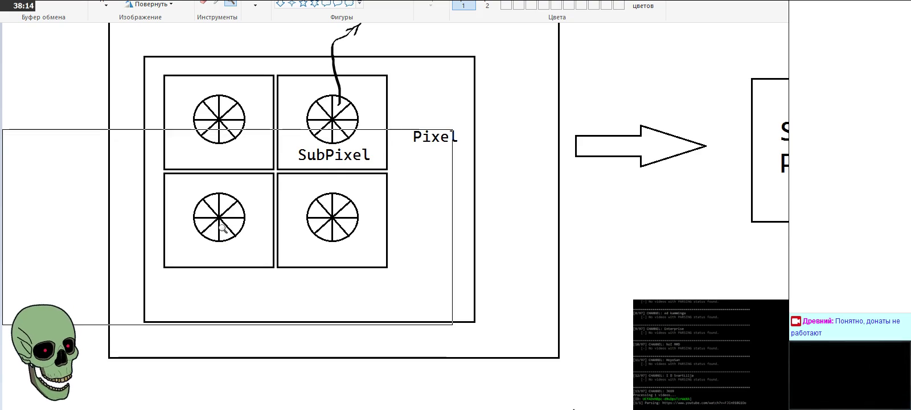
scroll(222, 227, up, 3)
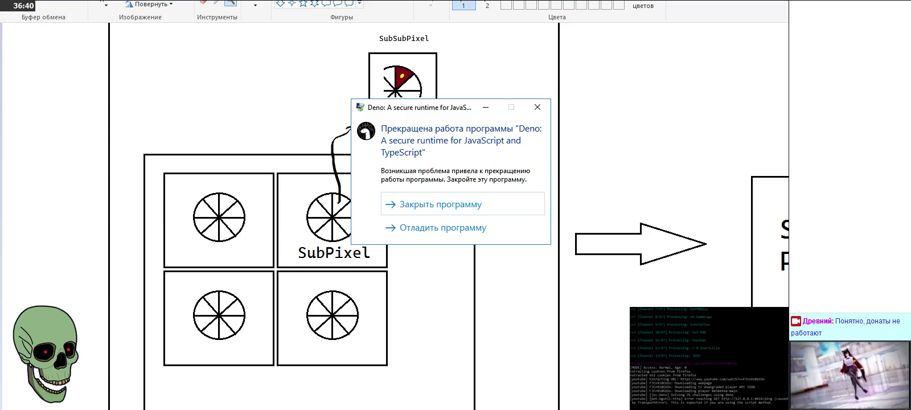
Close the Deno crash dialog and zoom the Paint canvas back out to the full drawing
click(533, 205)
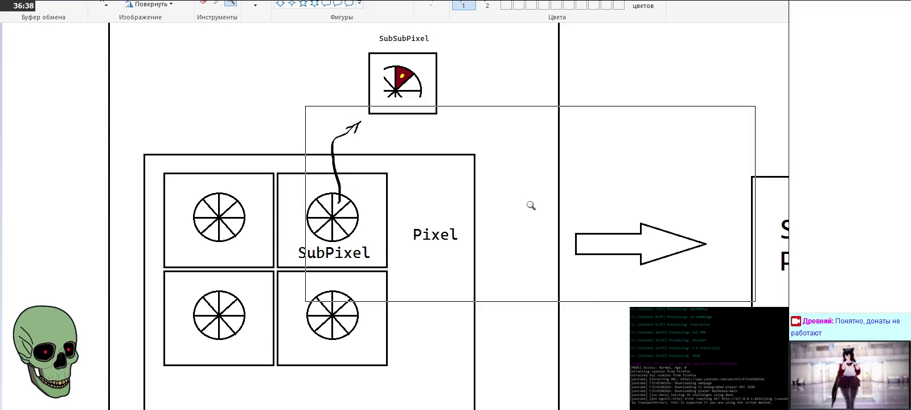
right_click(340, 209)
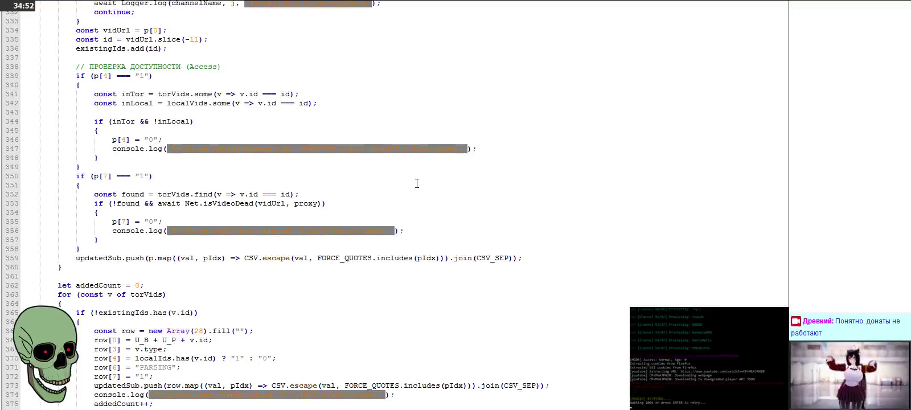
Review the p[7] condition, torVids lookup and dead-video check on lines 338–357, then return to Paint
click(297, 66)
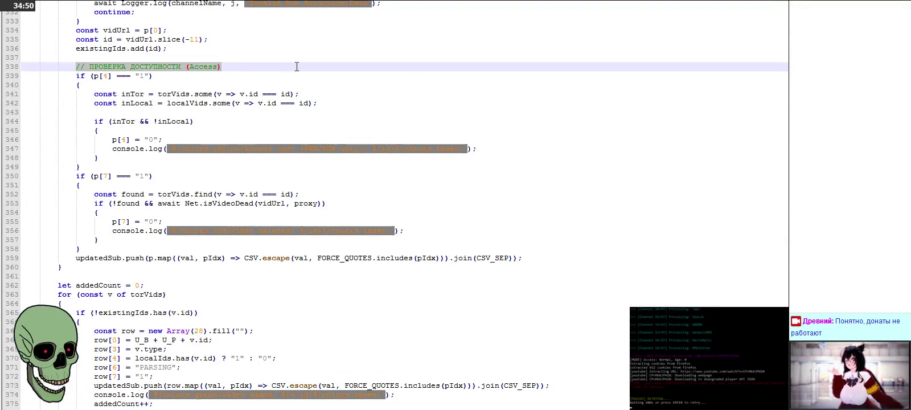
drag(76, 176, 205, 176)
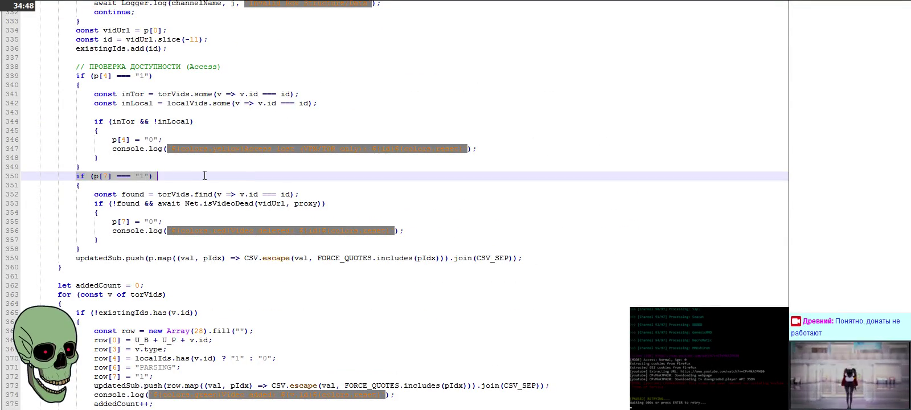
drag(94, 194, 299, 195)
drag(94, 203, 435, 239)
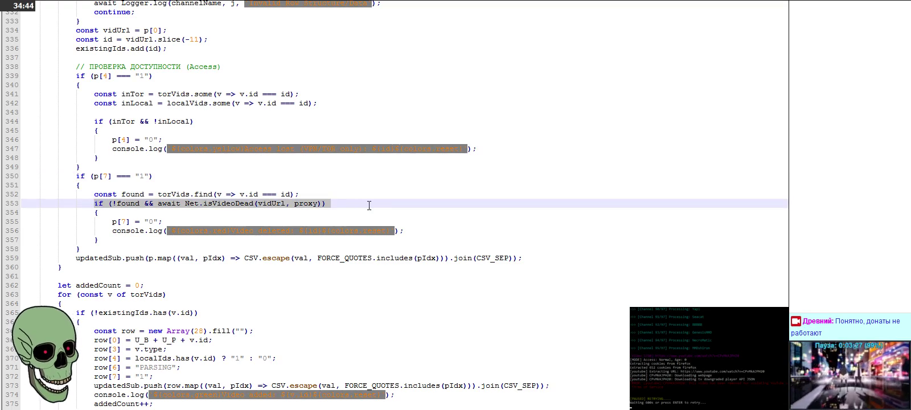
click(435, 209)
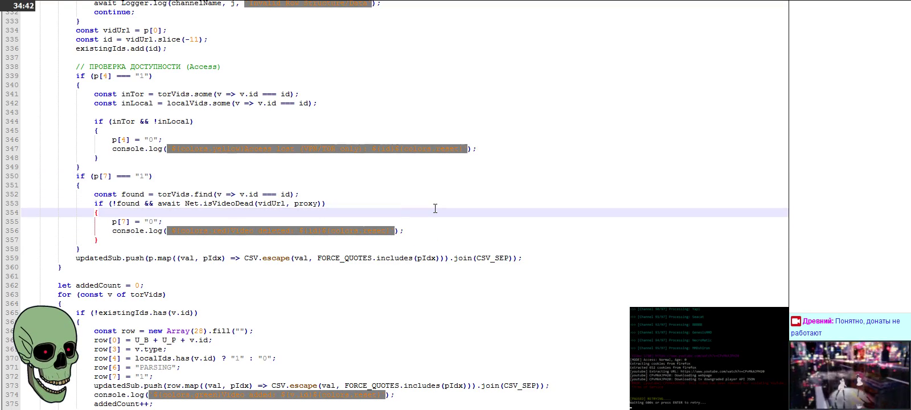
drag(94, 195, 409, 195)
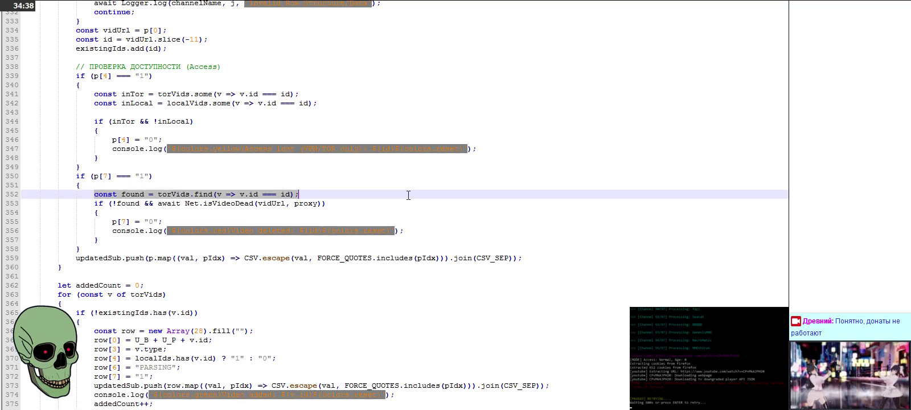
drag(94, 203, 158, 238)
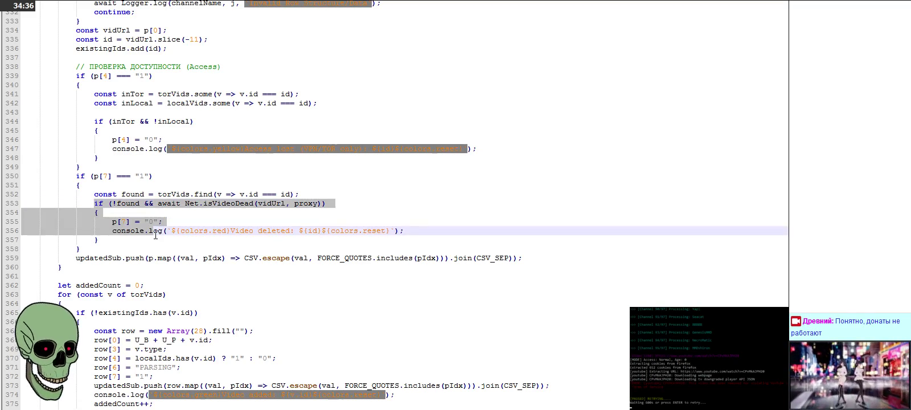
click(158, 238)
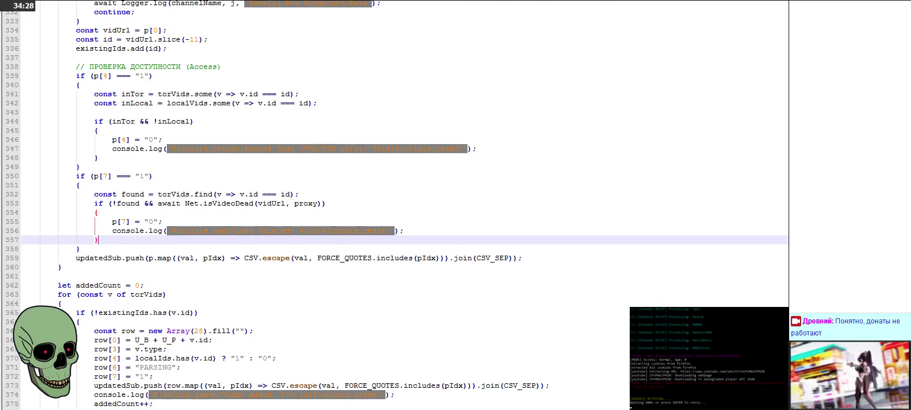
key(alt+Tab)
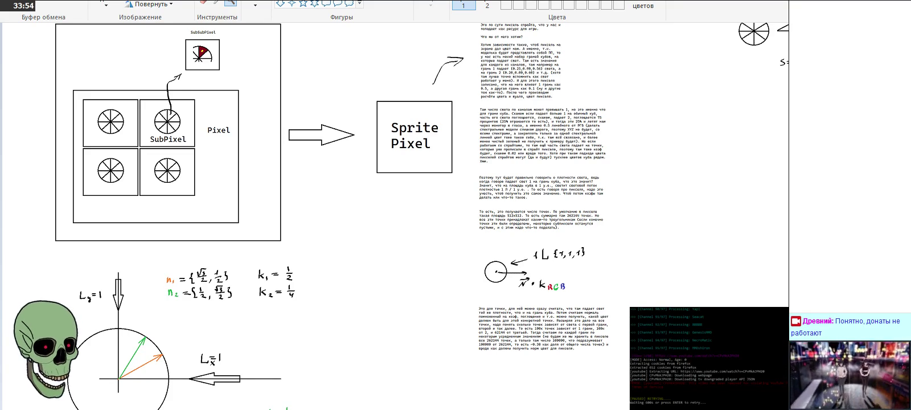
Highlight every UPLOAD and every 1 value in the MMD video CSV, then return to the JavaScript file
key(alt+Tab)
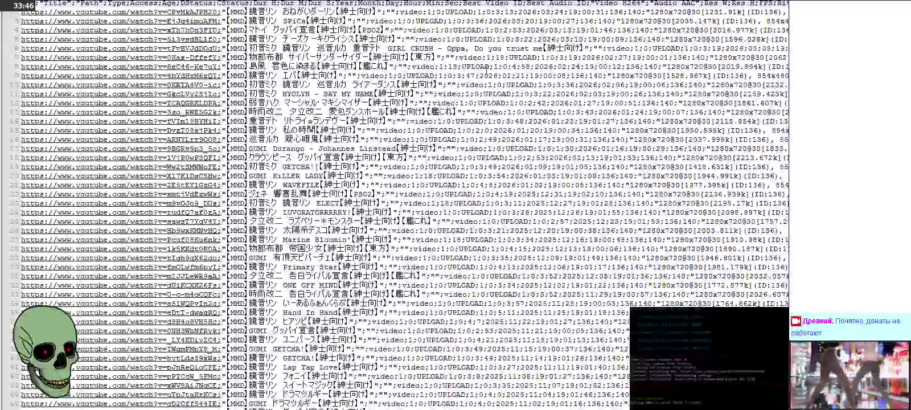
double_click(467, 30)
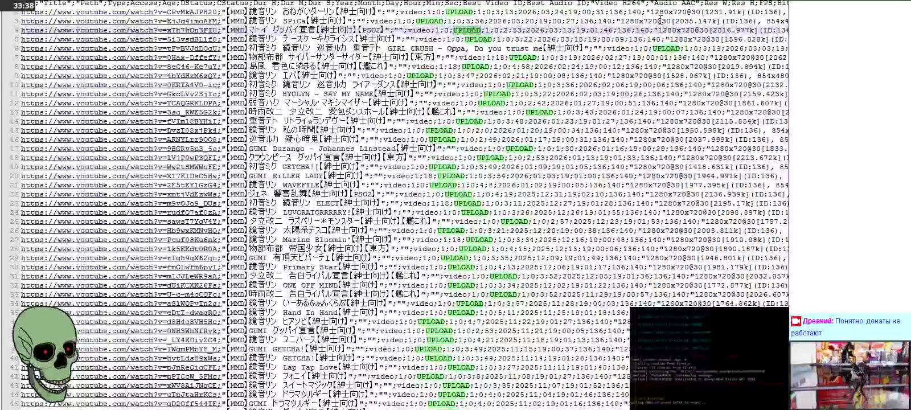
double_click(430, 12)
text(0)
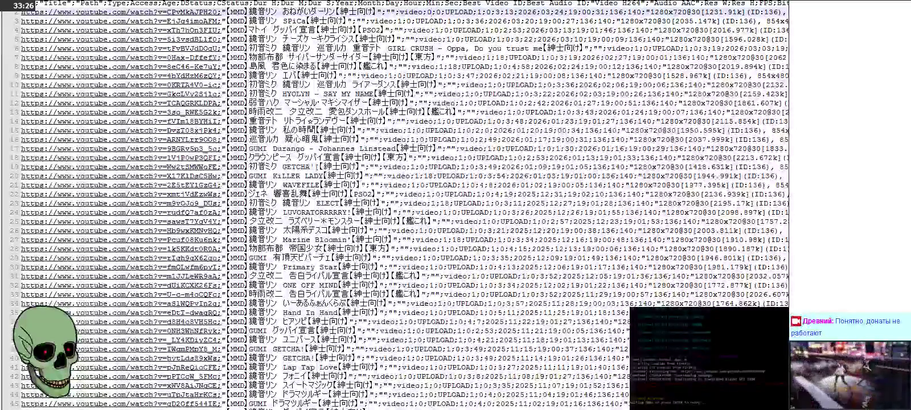
key(ctrl+Tab)
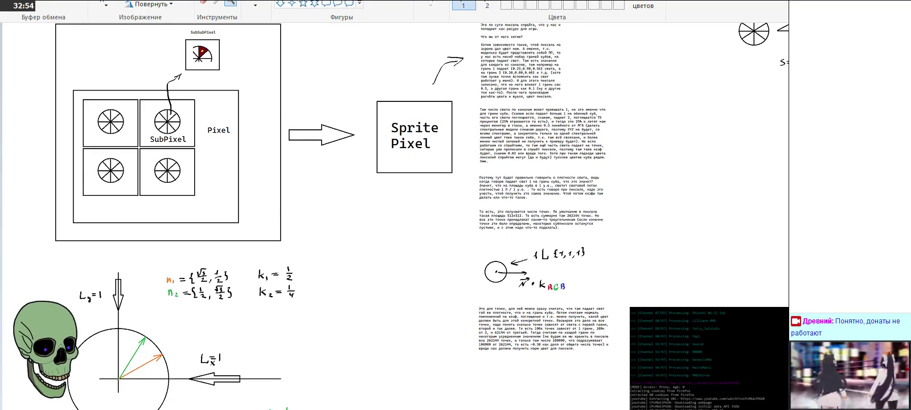
Switch back and forth between the CSV video list and the Paint sprite diagram, entering a 1
key(alt+Tab)
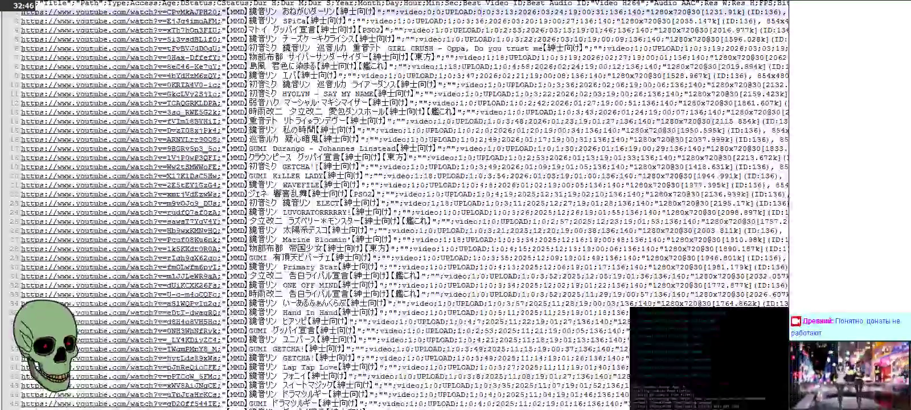
key(alt+Tab)
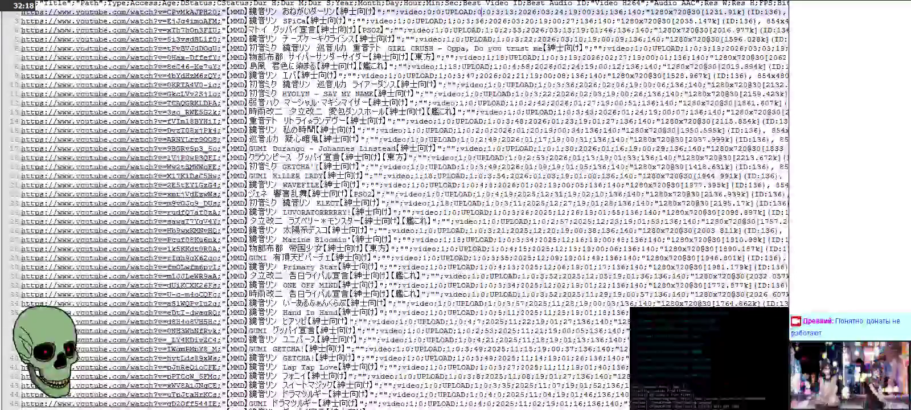
text(1)
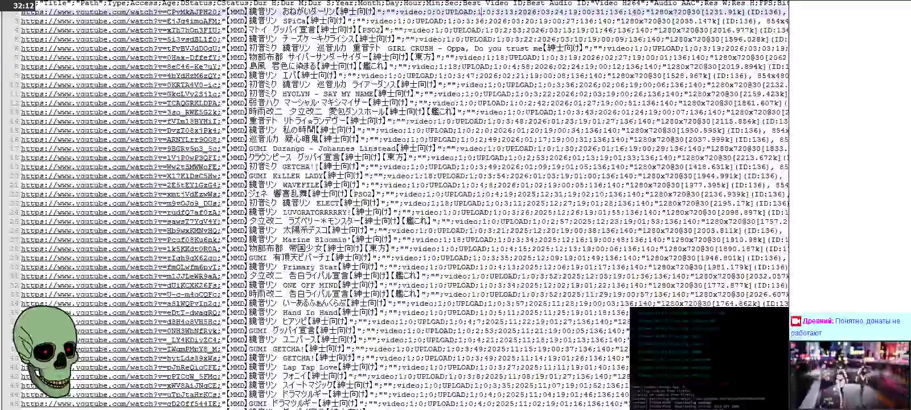
key(alt+Tab)
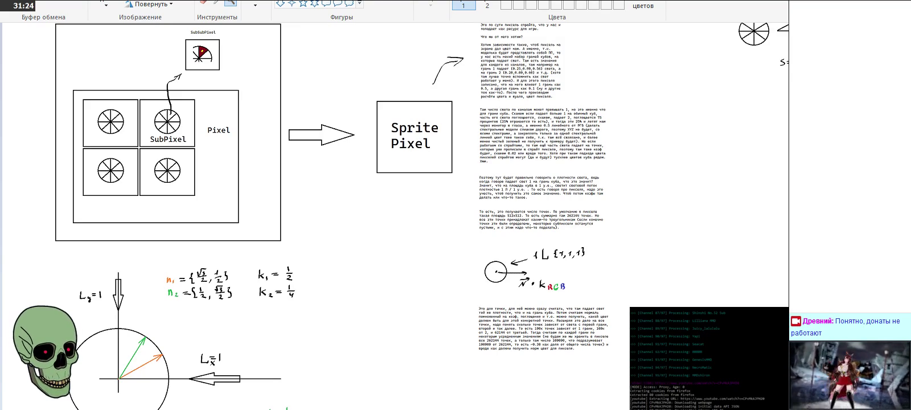
key(alt+Tab)
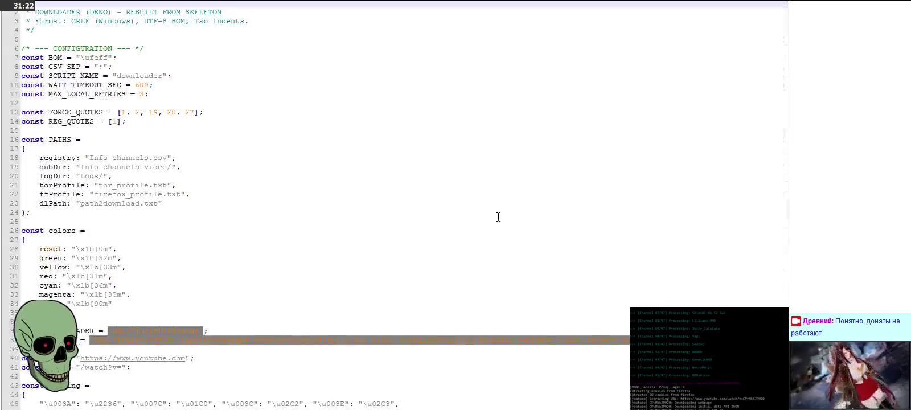
scroll(370, 200, down, 3)
scroll(430, 205, down, 10)
scroll(430, 205, down, 13)
scroll(430, 201, down, 13)
scroll(429, 201, down, 13)
scroll(441, 211, down, 13)
scroll(450, 209, down, 10)
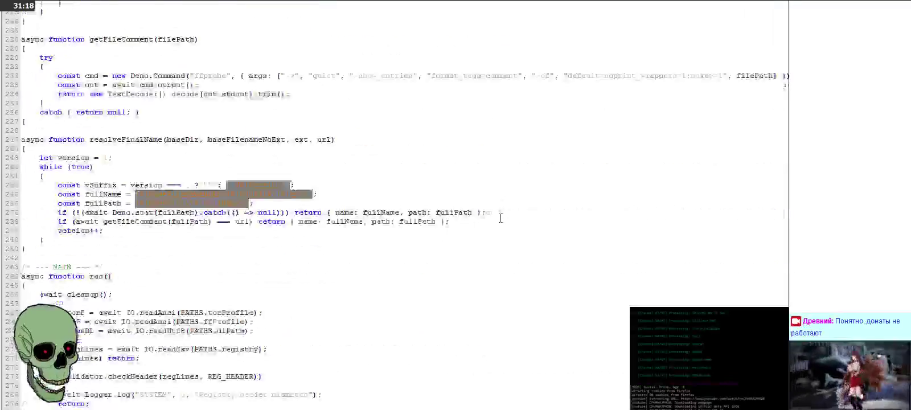
scroll(422, 202, down, 10)
scroll(393, 199, down, 10)
scroll(397, 188, down, 10)
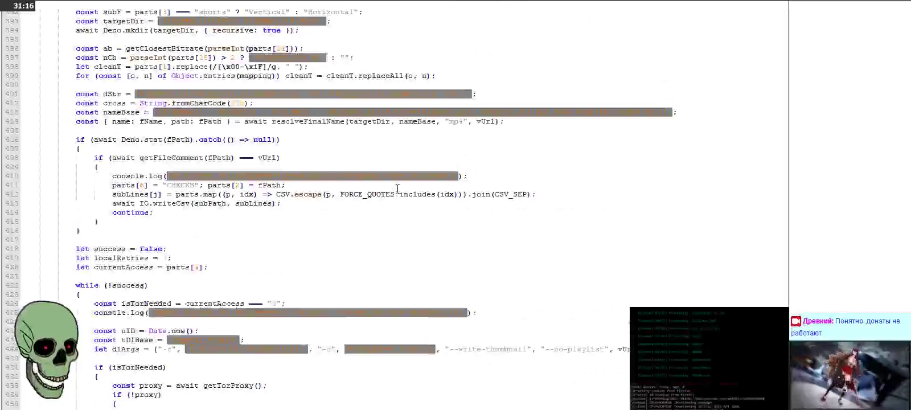
scroll(397, 188, up, 4)
scroll(398, 187, up, 4)
scroll(398, 185, up, 2)
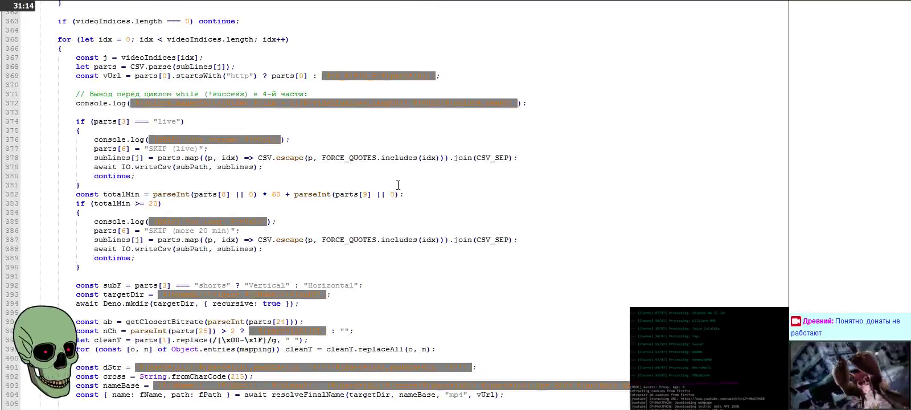
scroll(398, 185, up, 3)
scroll(398, 185, up, 4)
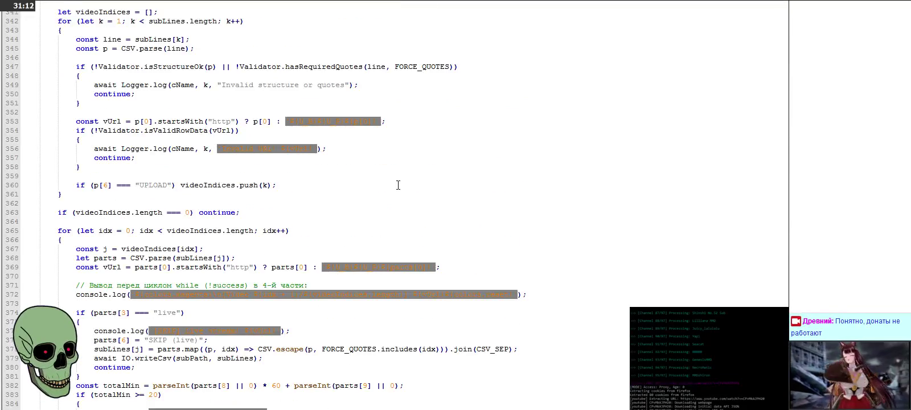
scroll(398, 185, up, 8)
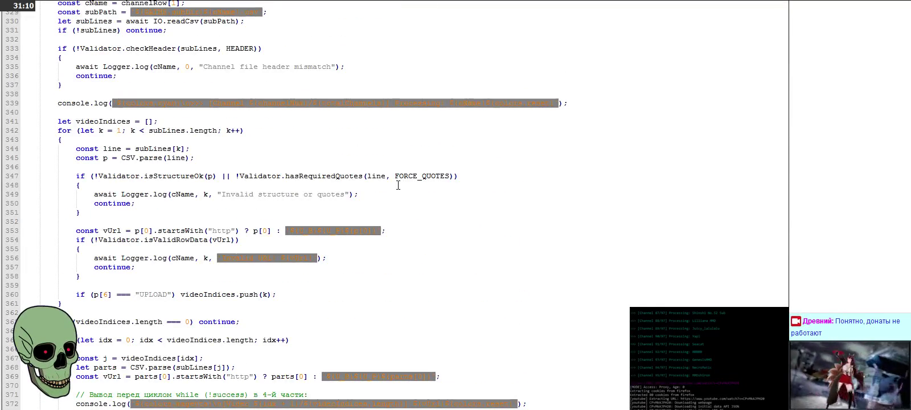
scroll(398, 185, up, 5)
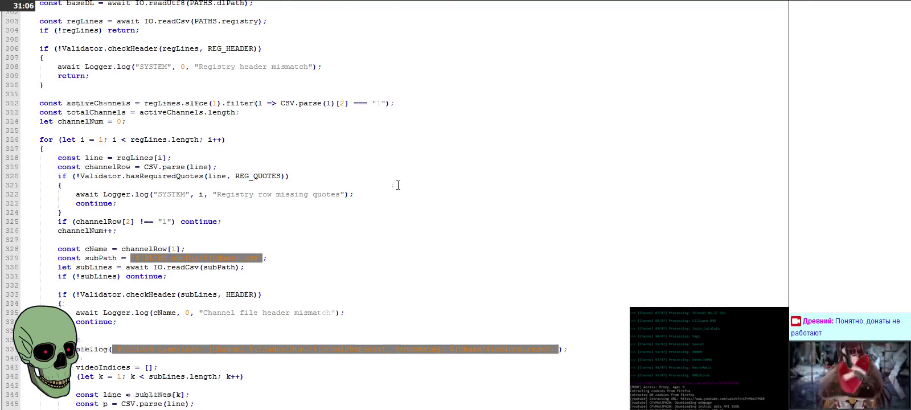
scroll(398, 185, up, 4)
scroll(398, 186, down, 4)
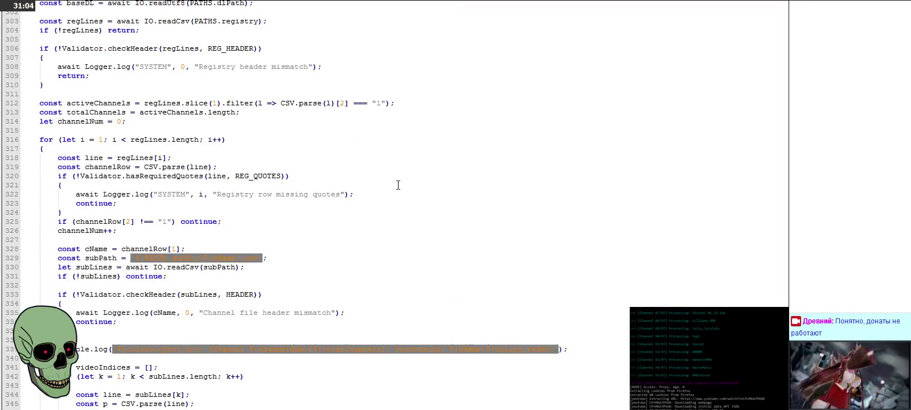
scroll(398, 185, down, 3)
scroll(398, 185, down, 3)
scroll(398, 185, down, 1)
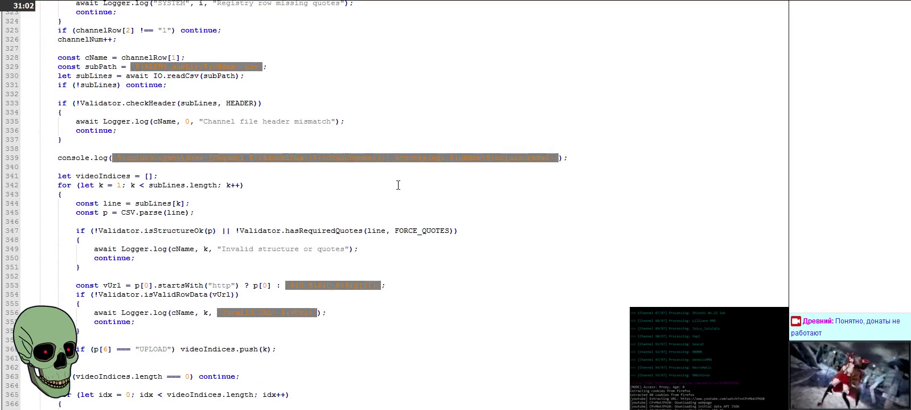
drag(58, 186, 326, 193)
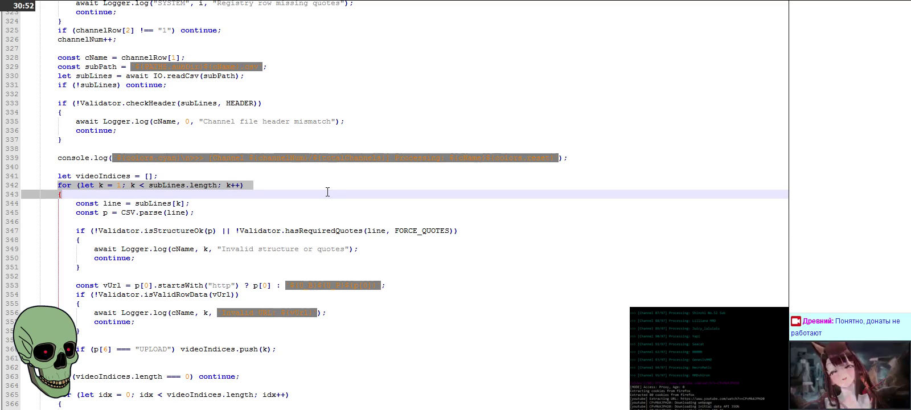
scroll(327, 192, down, 1)
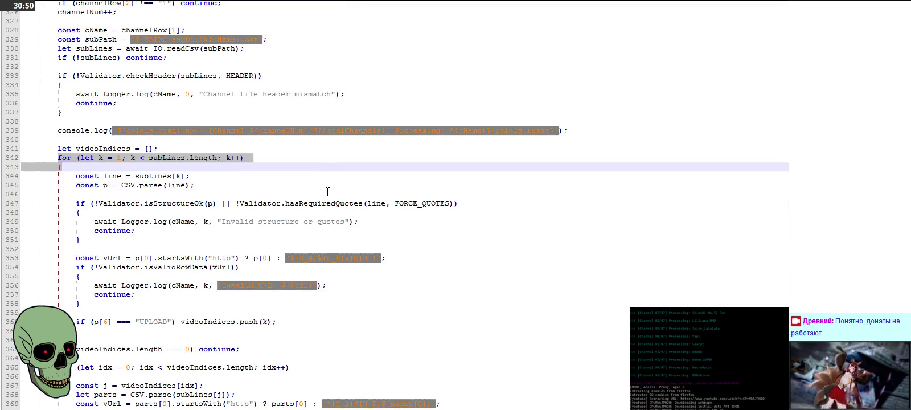
scroll(328, 192, down, 2)
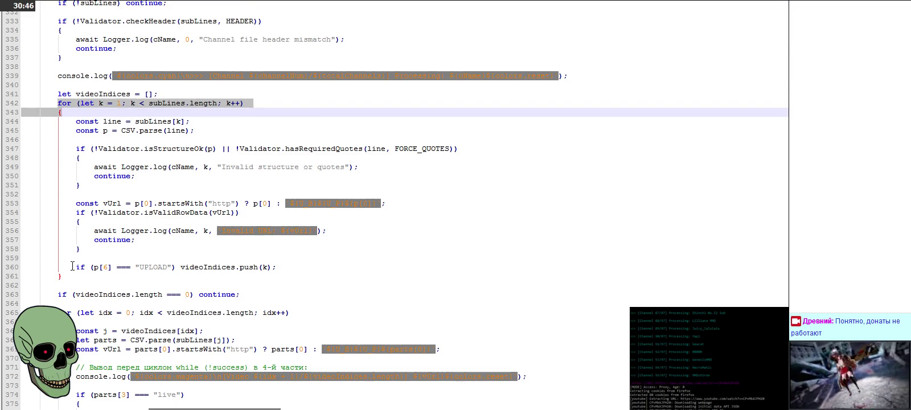
drag(77, 267, 387, 267)
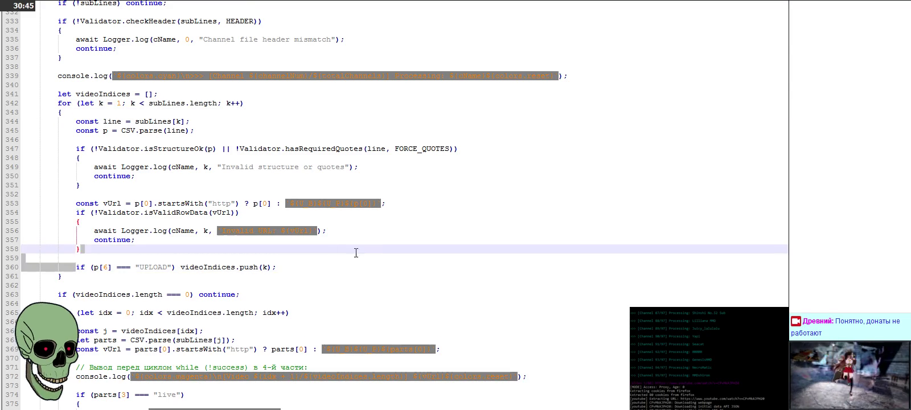
Wrap the UPLOAD comparison on line 360 in parentheses and append an empty &&() condition
click(387, 267)
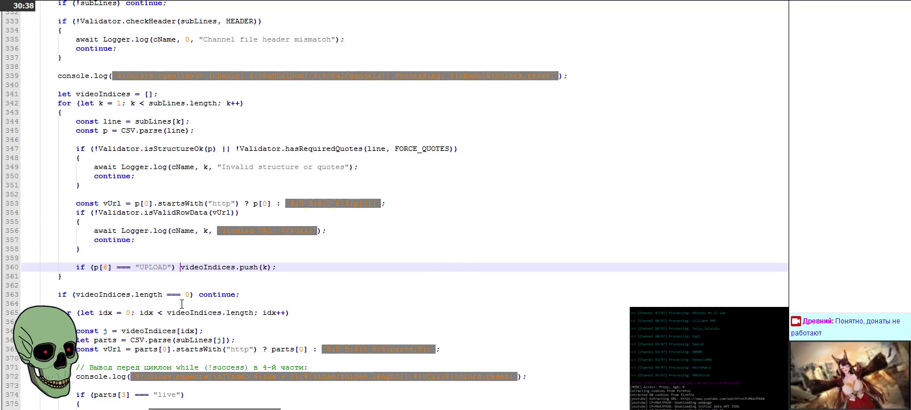
key(ctrl+Left)
key(ctrl+Left)
key(ctrl+Left)
key(ctrl+Left)
key(ctrl+Left)
key(ctrl+Left)
key(ctrl+Left)
key(ctrl+Left)
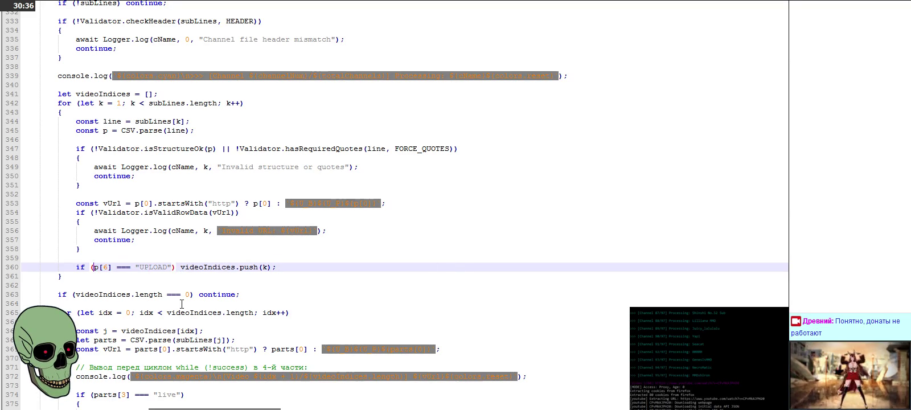
text(()
key(ctrl+Right)
key(ctrl+Right)
key(ctrl+Right)
key(ctrl+Right)
key(ctrl+Right)
key(ctrl+Right)
key(Right)
key(Right)
text())
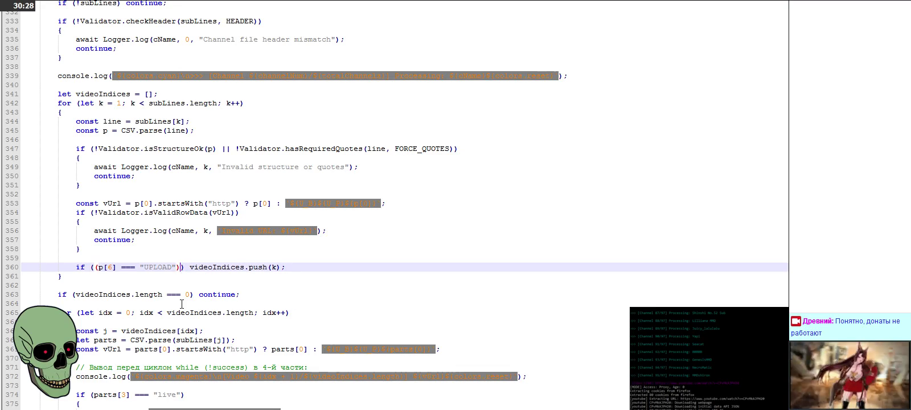
text(&&())
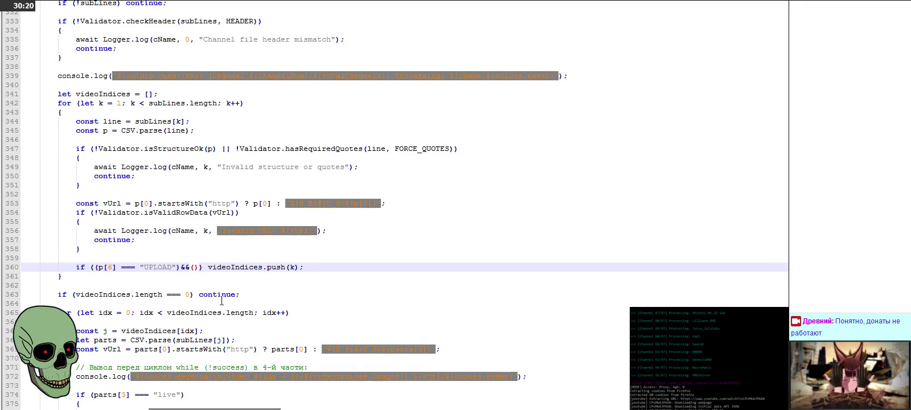
Fill the second condition with p[7] === "1" by pasting and editing the p[6] comparison
mouse_move(98, 267)
mouse_down()
mouse_move(186, 268)
mouse_move(178, 271)
mouse_up()
key(ctrl+c)
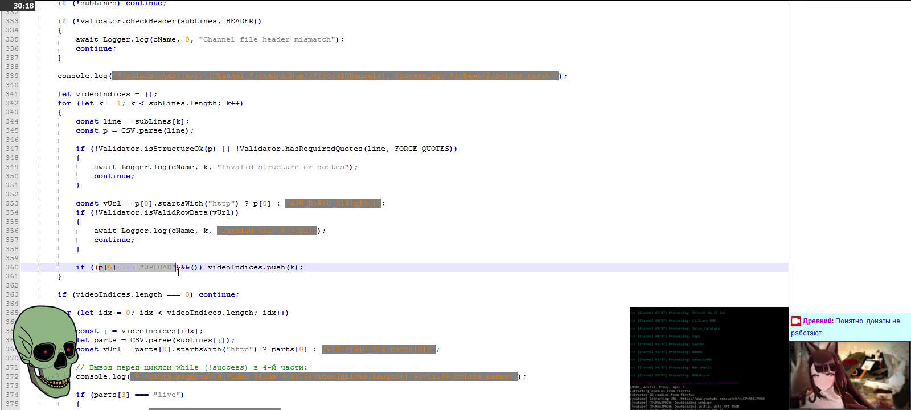
click(196, 268)
key(ctrl+v)
click(205, 267)
key(Delete)
text(7)
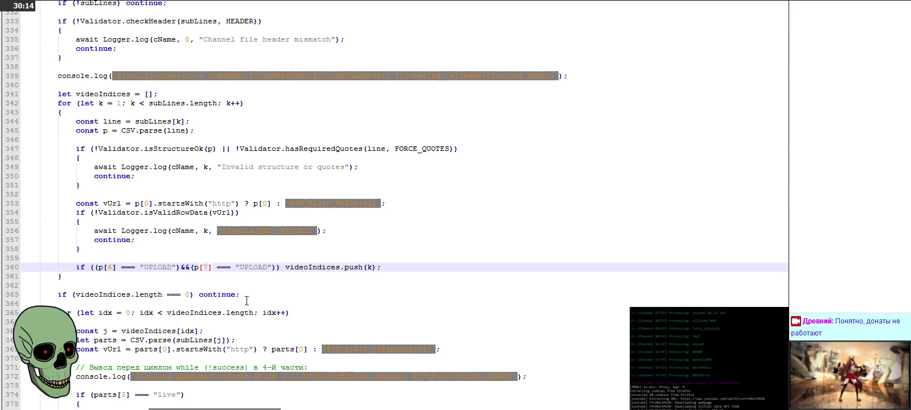
double_click(251, 267)
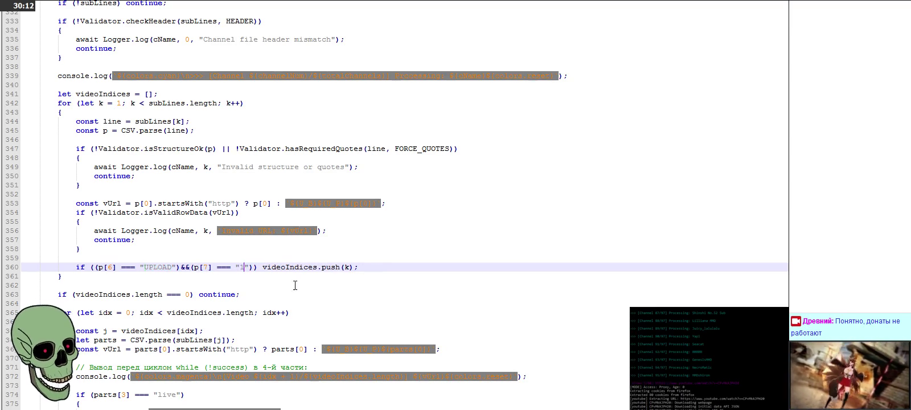
text(1)
click(314, 293)
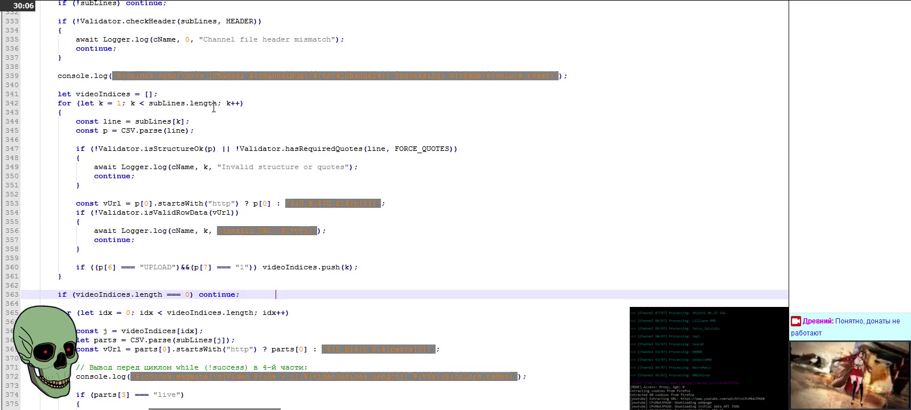
click(553, 1)
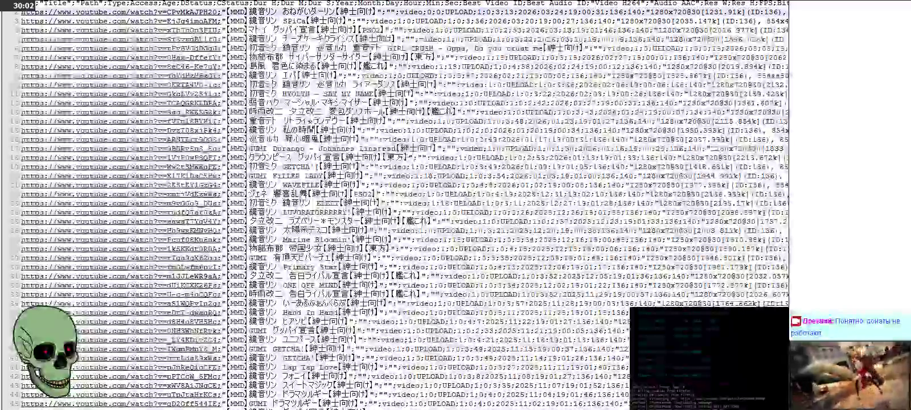
Dismiss the MMDshiron.csv save prompt, put 0 in place of the 1 after UPLOAD, and return to the script
middle_click(553, 2)
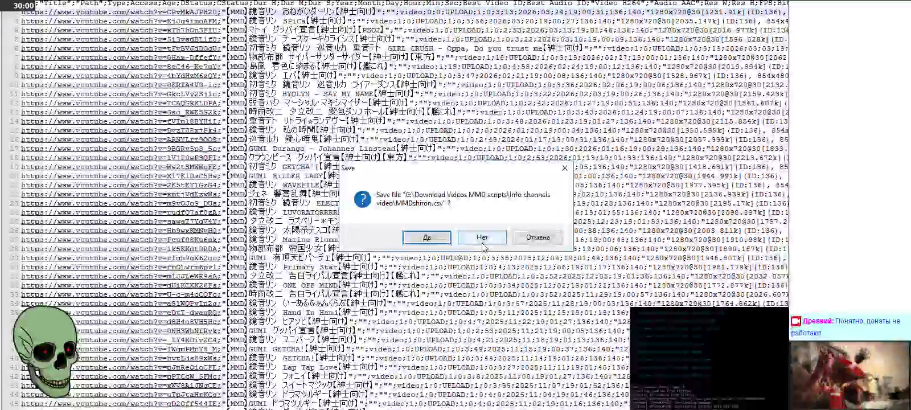
click(483, 239)
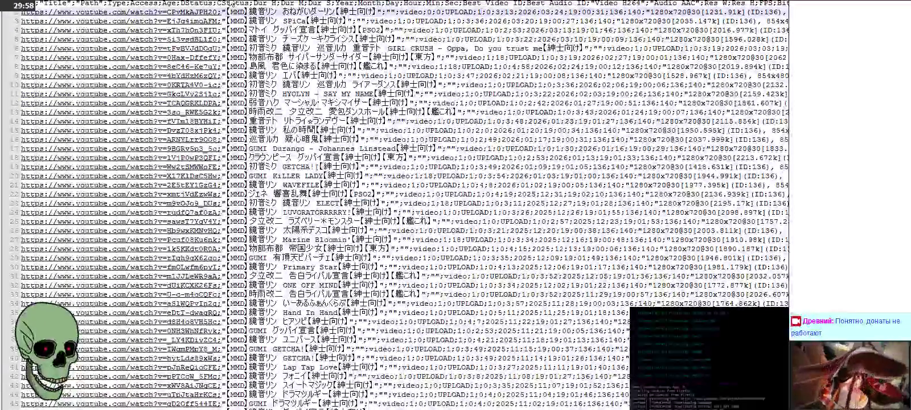
text(0)
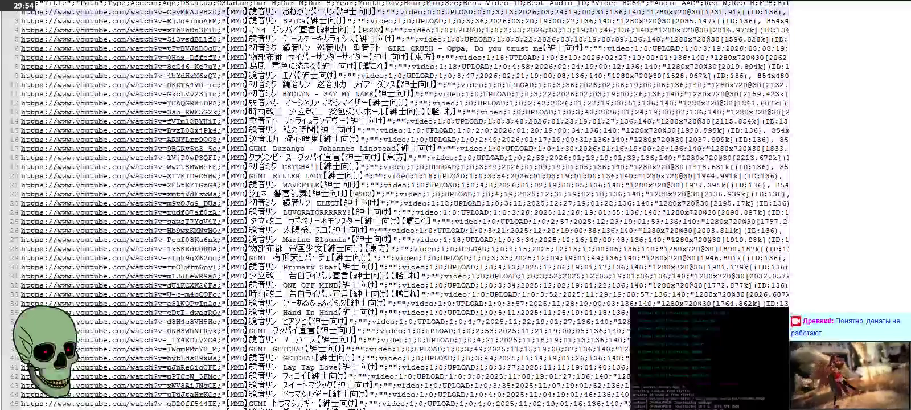
key(ctrl+Tab)
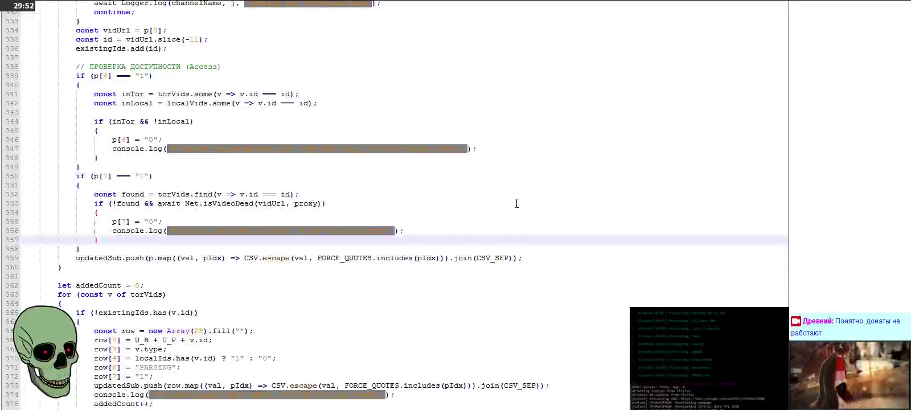
Switch to the Paint pixel-notes sketch and magnify the Pixel/SubPixel diagram
key(alt+Tab)
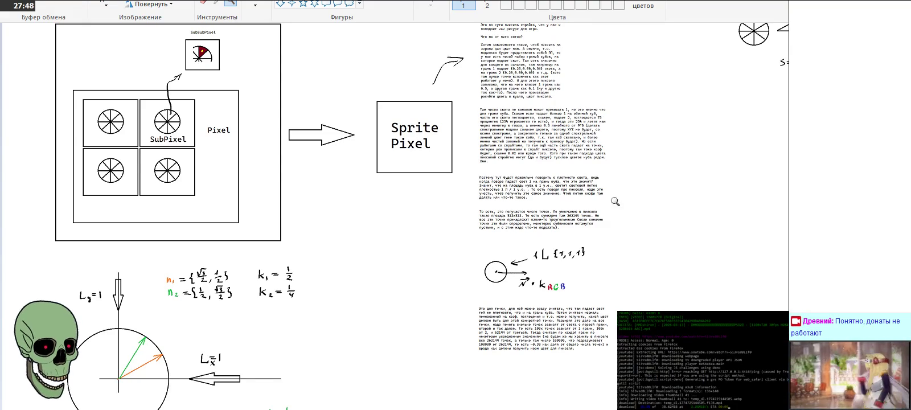
click(227, 172)
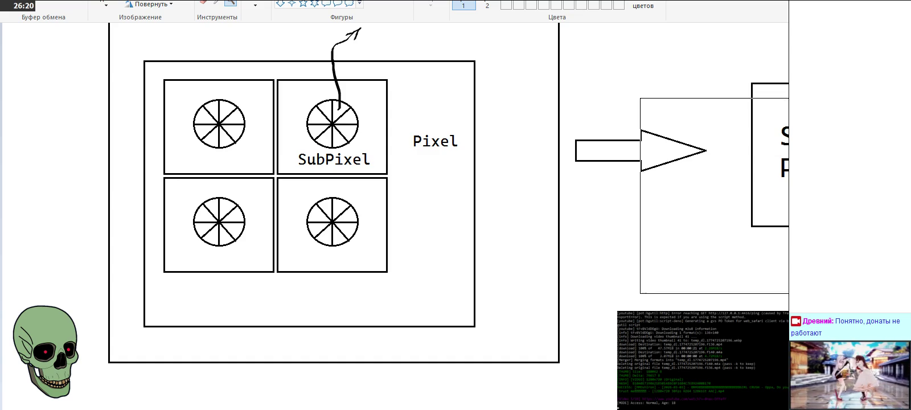
Scroll down through the magnified Pixel/SubPixel diagram toward the Sprite Pixel box
scroll(251, 251, down, 3)
Scroll the Paint diagram back up, then bring forward the browser with the OpenGL colour query
scroll(251, 251, up, 1)
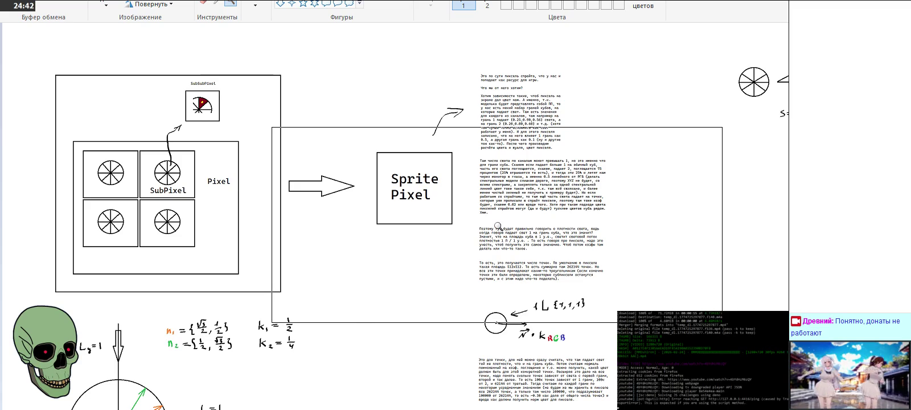
click(498, 226)
text(opengl расчет цвета если у нас куча)
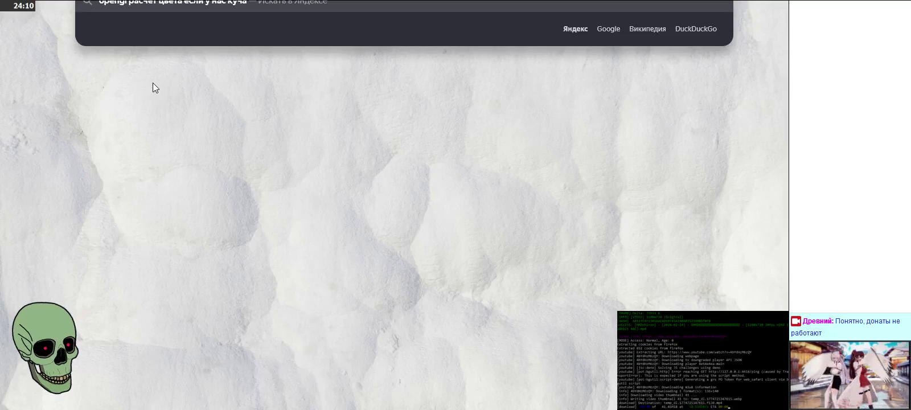
Search Yandex for 'opengl расчет цвета если у нас куча стекол сложной формы, то есть стекло может перекрывать само себя'
text( сте)
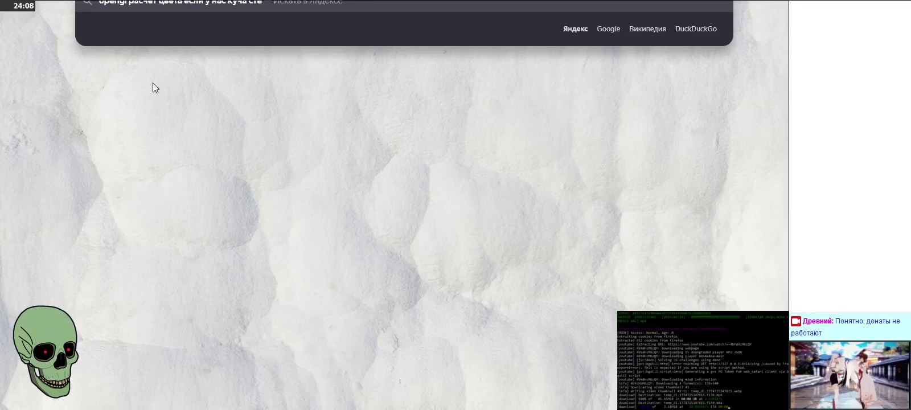
text(кол сложной )
text(оормы, то есть стекло может перекрывать само себя)
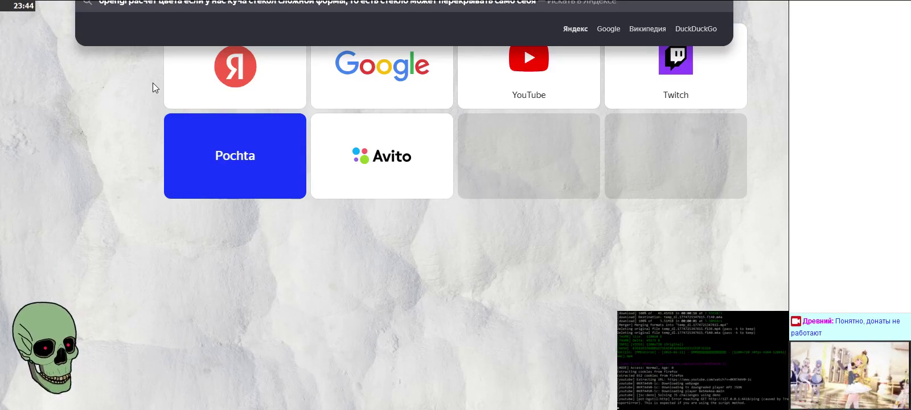
key(Return)
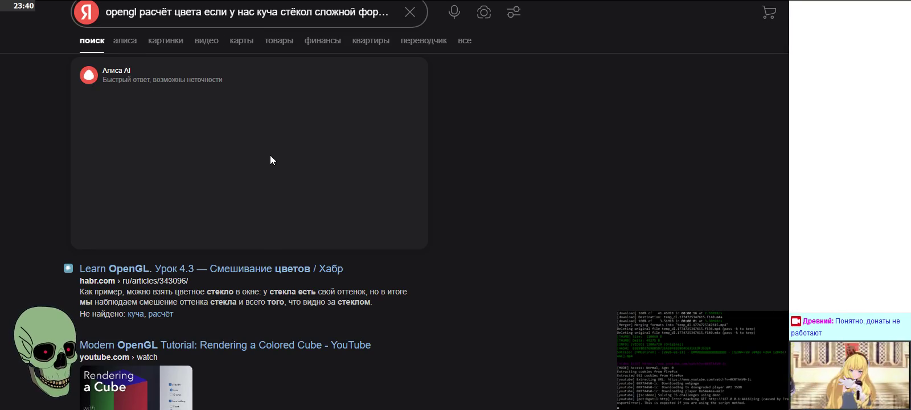
Look through the Yandex results for the glass query, then rerun it on Google
scroll(270, 160, down, 1)
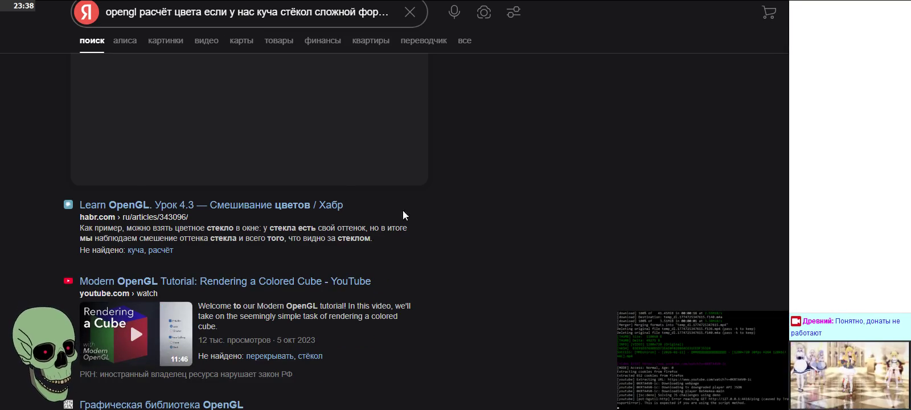
scroll(455, 216, down, 1)
scroll(456, 217, down, 1)
scroll(456, 215, down, 3)
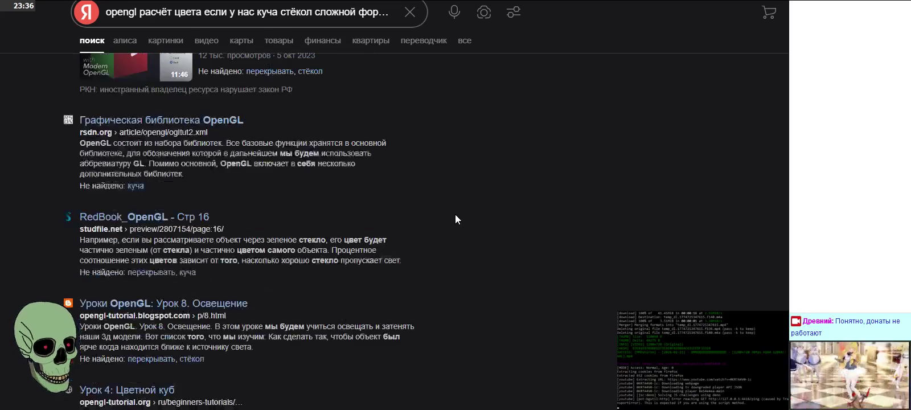
scroll(455, 209, down, 1)
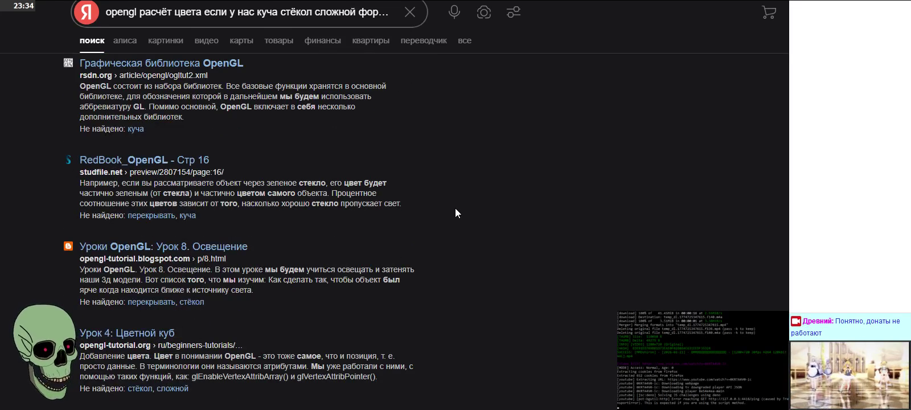
scroll(455, 209, down, 5)
scroll(456, 208, down, 5)
scroll(456, 208, down, 3)
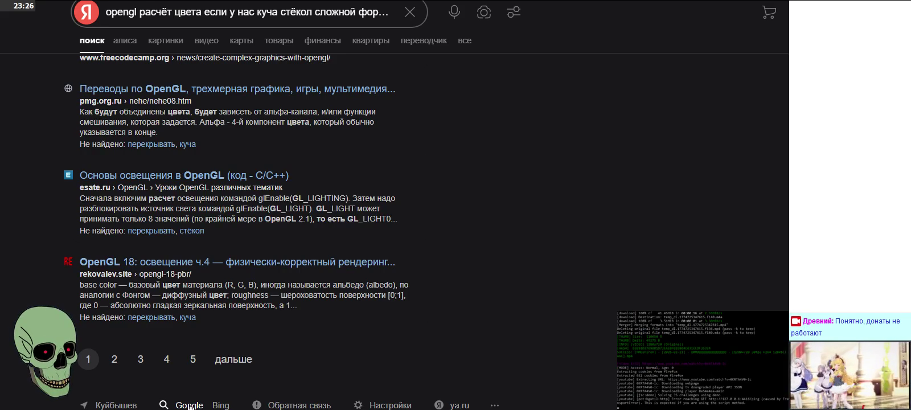
click(190, 406)
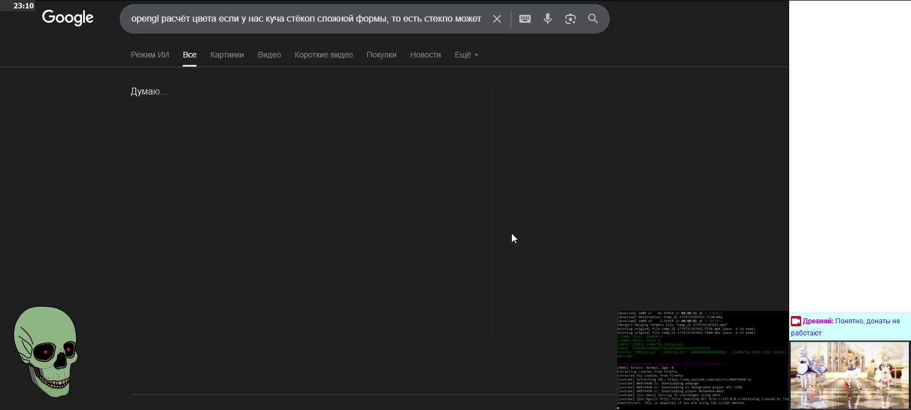
Expand Google's full AI overview, then continue the glass question in AI Mode
scroll(512, 234, down, 1)
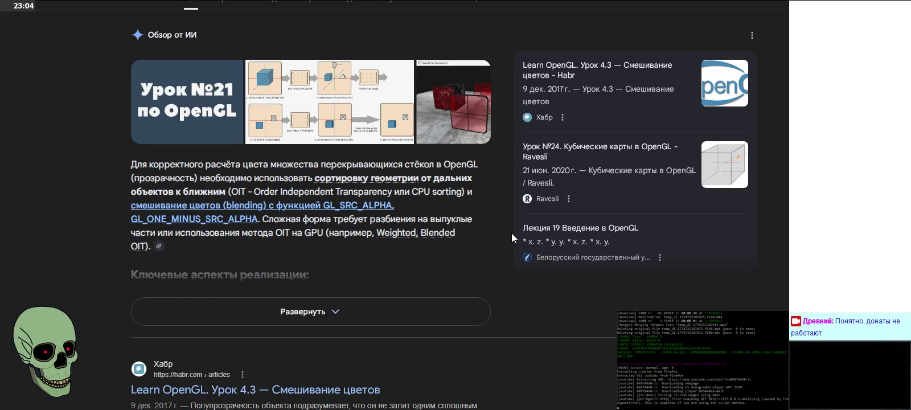
click(404, 321)
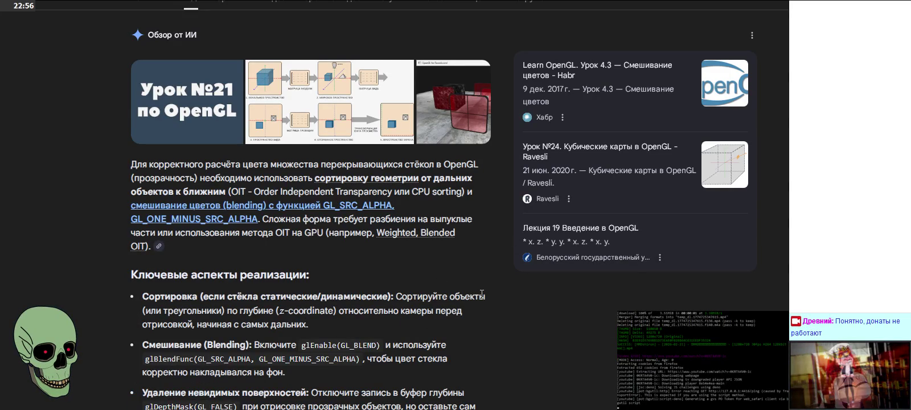
scroll(481, 295, up, 2)
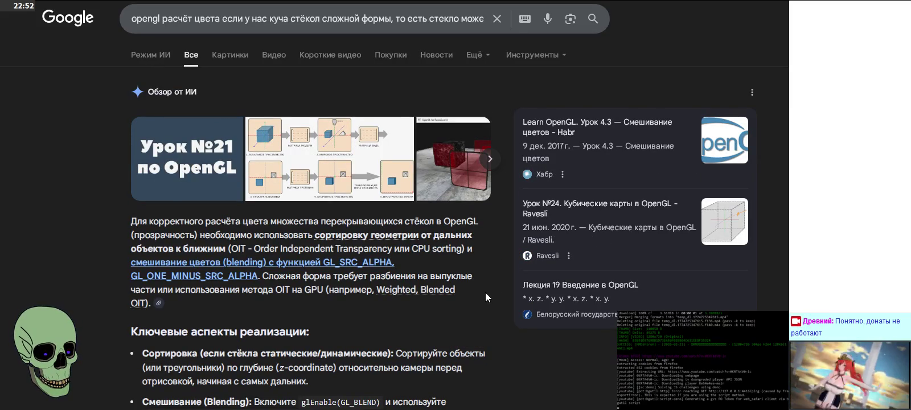
key(alt+Left)
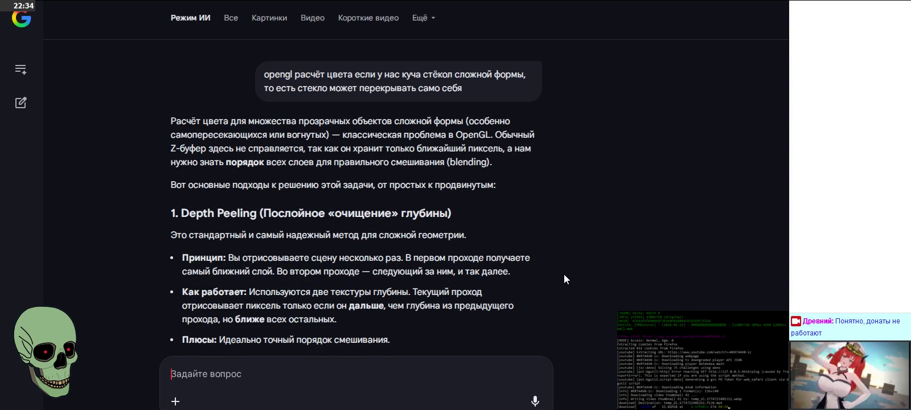
scroll(564, 274, down, 1)
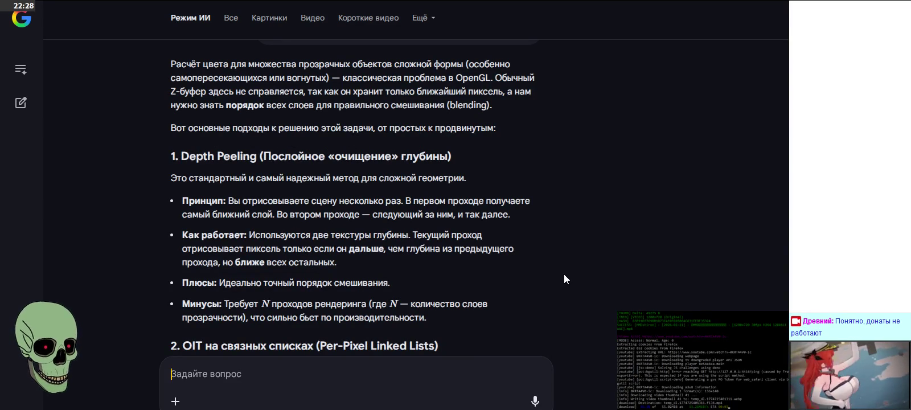
scroll(564, 274, down, 1)
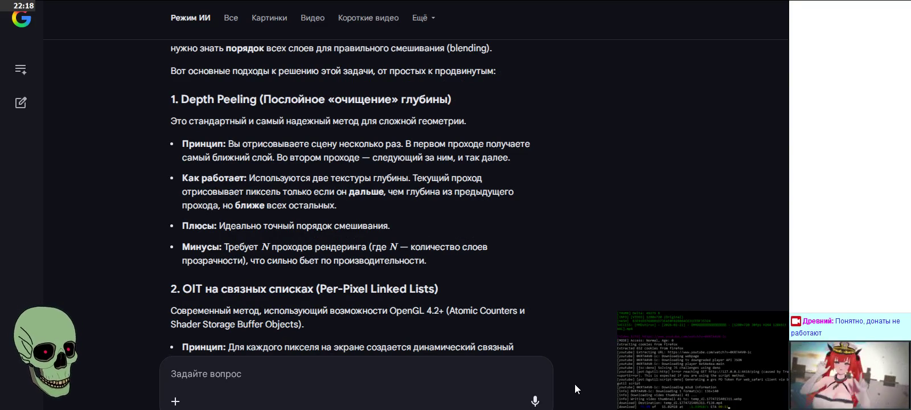
scroll(558, 236, down, 3)
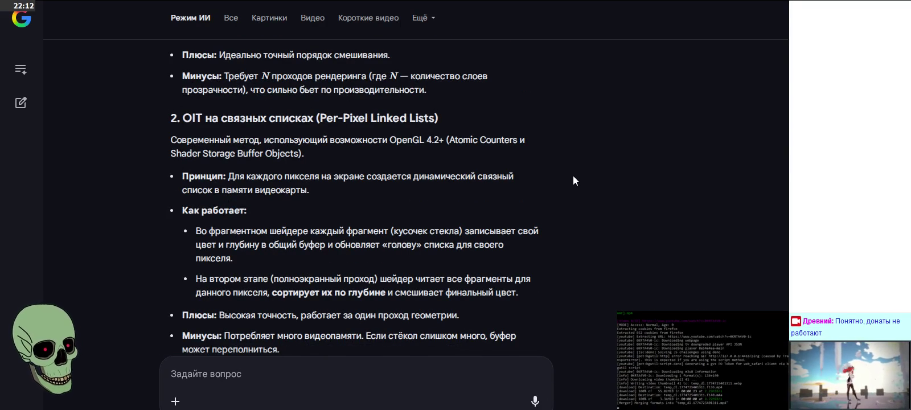
scroll(574, 176, down, 2)
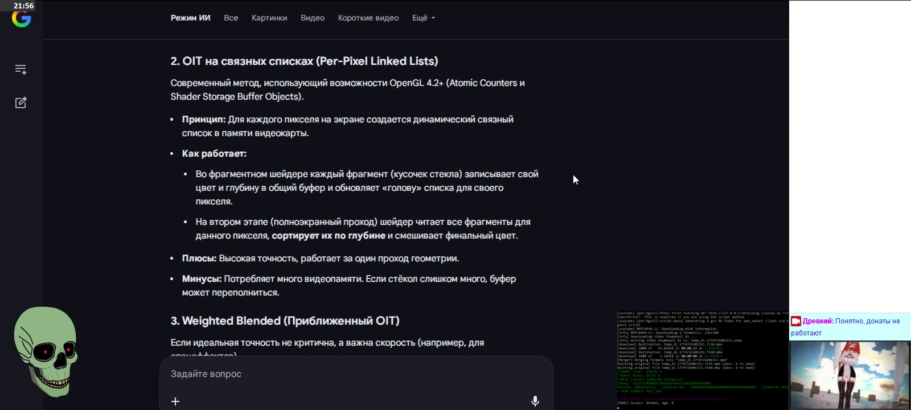
scroll(574, 177, down, 1)
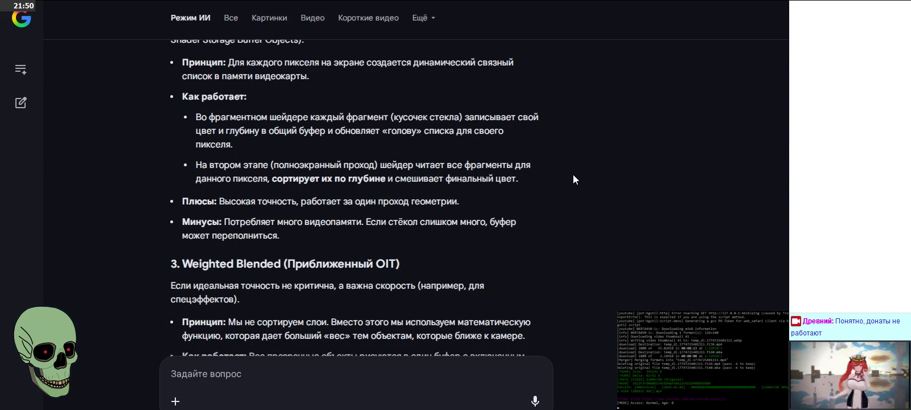
triple_click(321, 239)
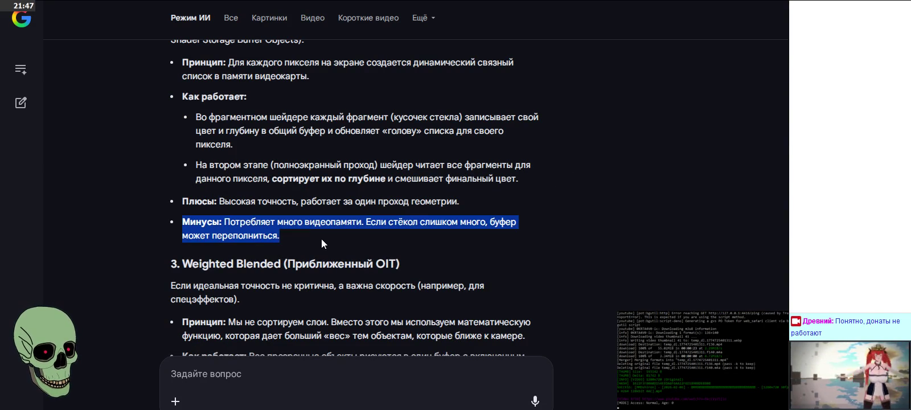
click(450, 236)
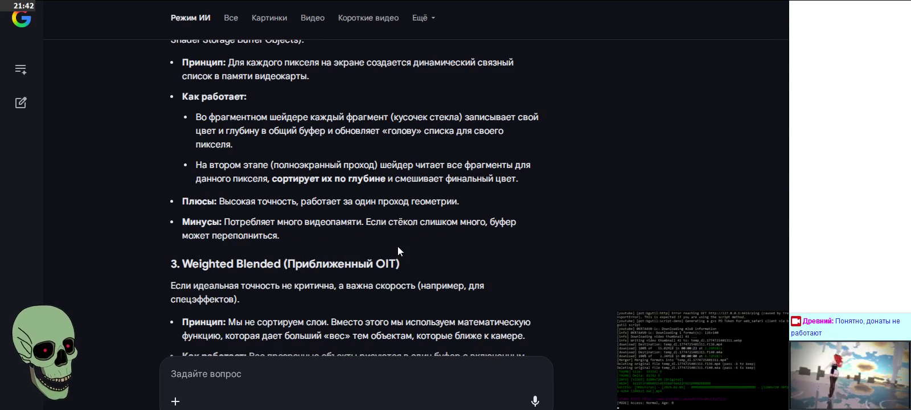
scroll(581, 236, down, 1)
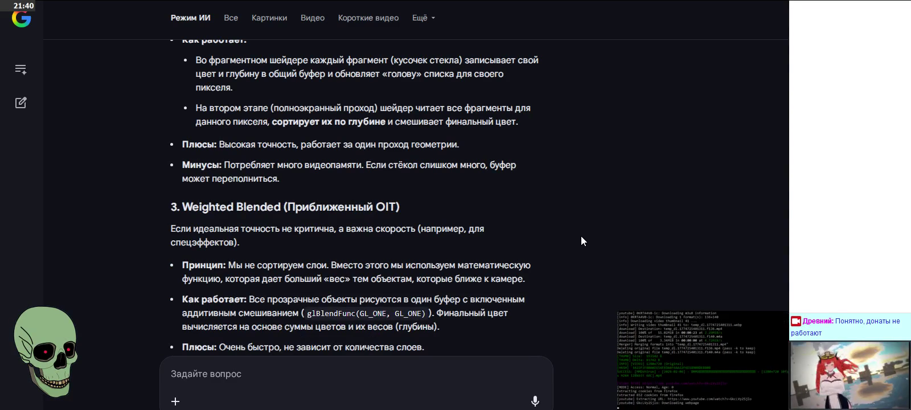
scroll(581, 236, down, 1)
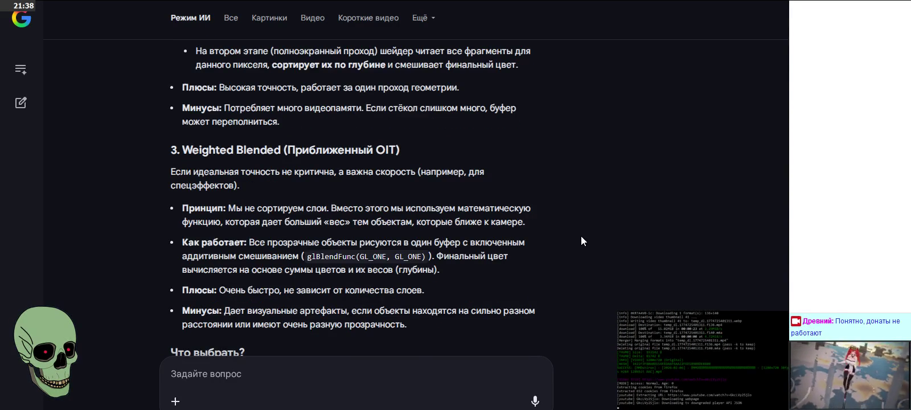
scroll(581, 241, down, 1)
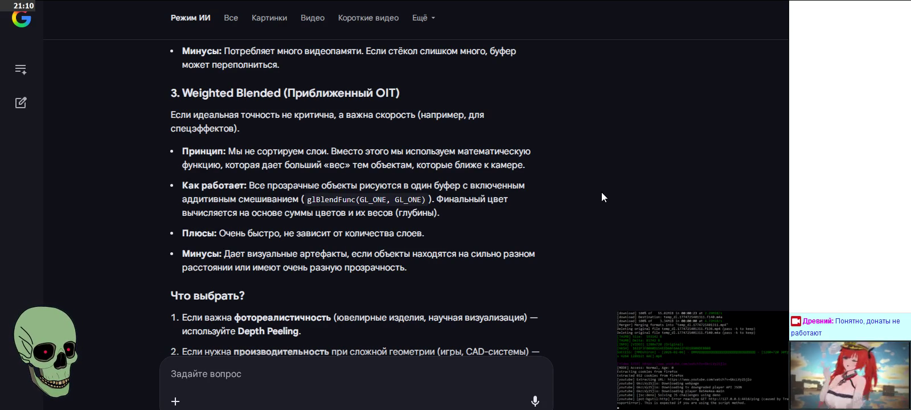
scroll(602, 192, down, 2)
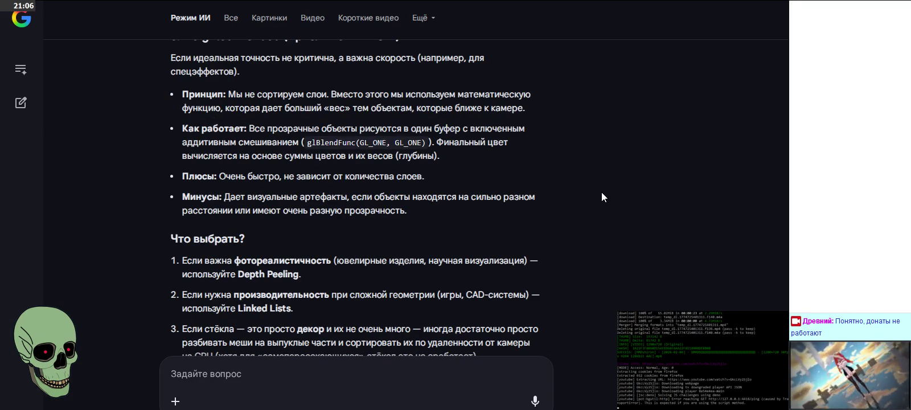
scroll(602, 192, down, 1)
scroll(601, 192, down, 1)
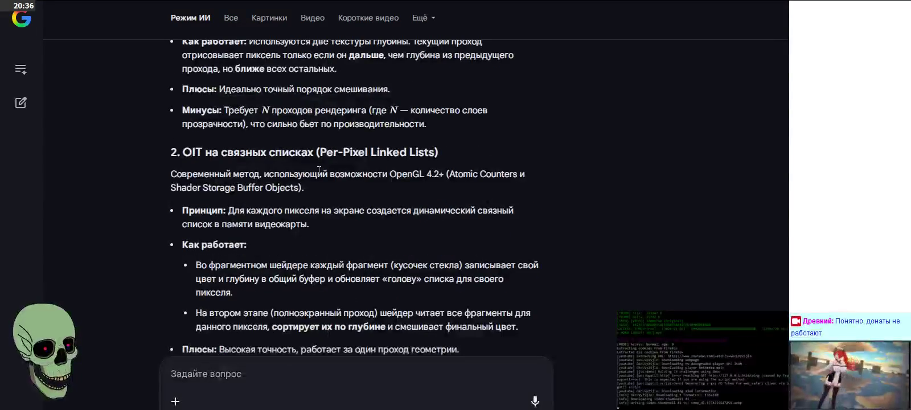
drag(181, 152, 510, 151)
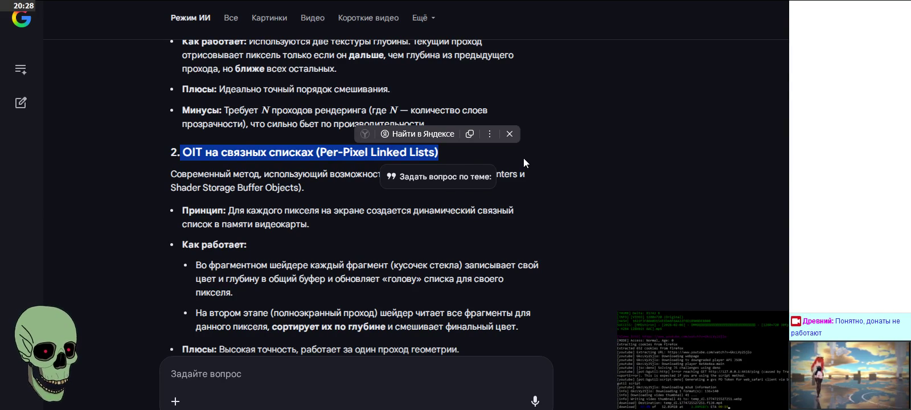
click(524, 158)
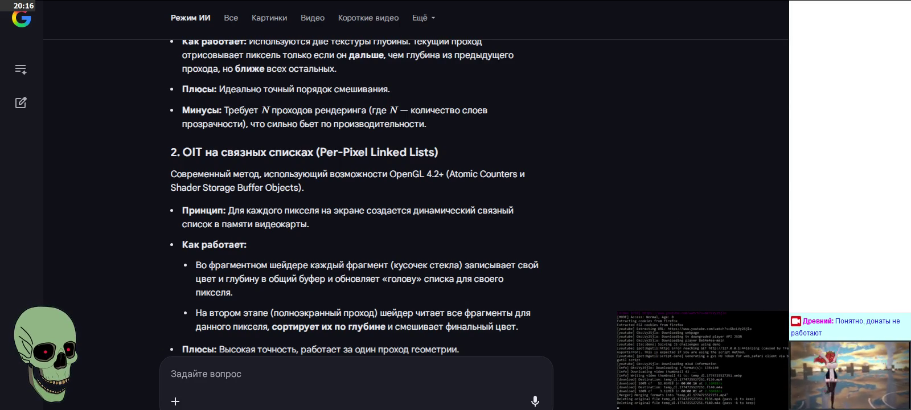
scroll(590, 167, down, 2)
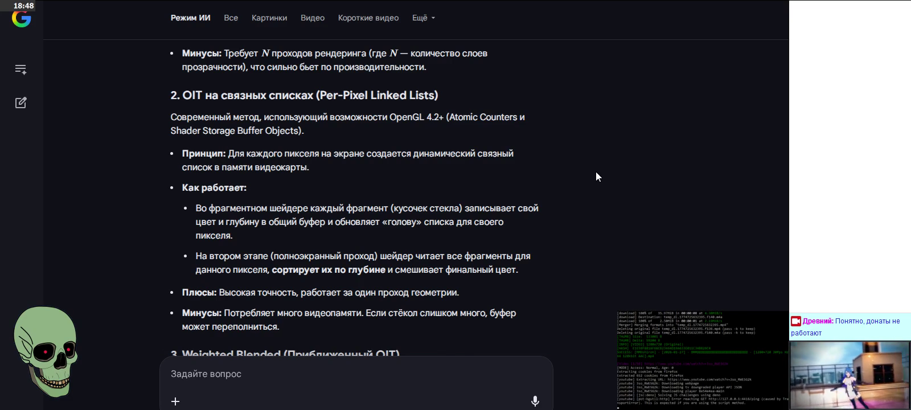
drag(183, 94, 504, 93)
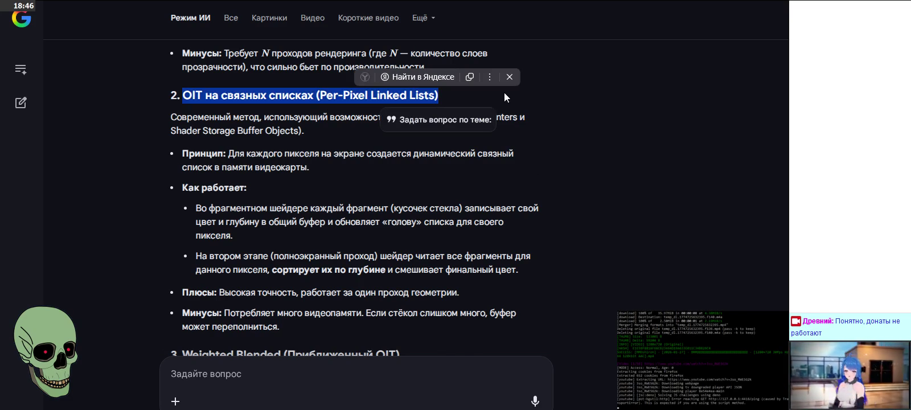
Quote the Per-Pixel Linked Lists heading and ask 'Вот про это расскажи подробнее'
click(297, 381)
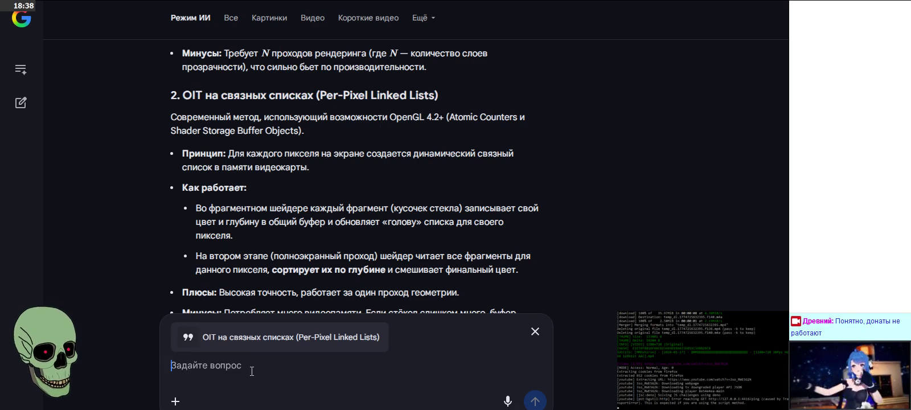
text(Вот про это расскажи подробнее)
key(Return)
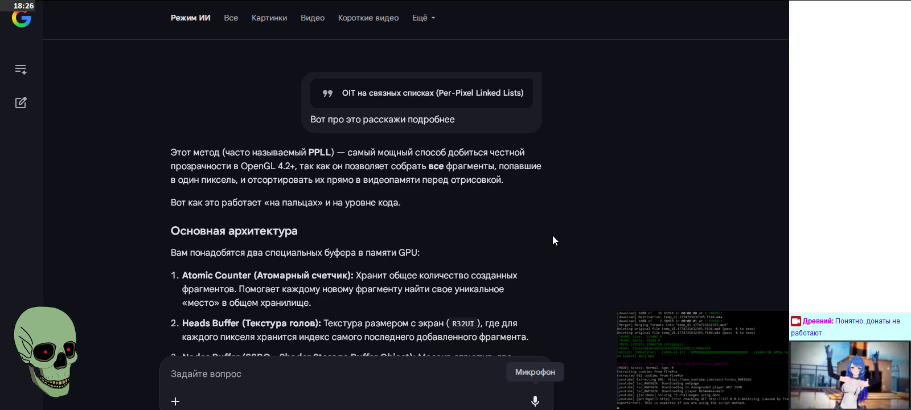
scroll(554, 236, down, 1)
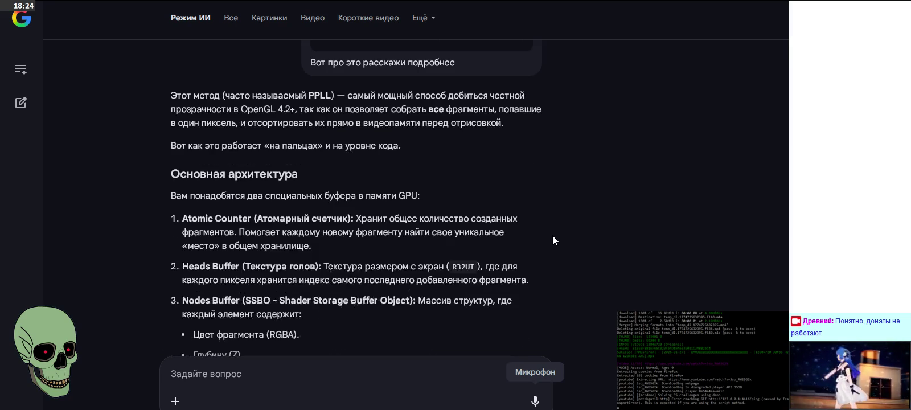
scroll(553, 236, down, 1)
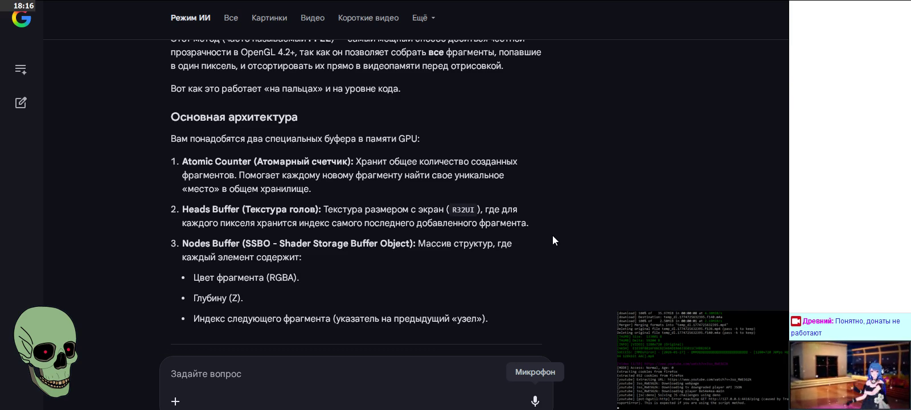
scroll(553, 235, down, 2)
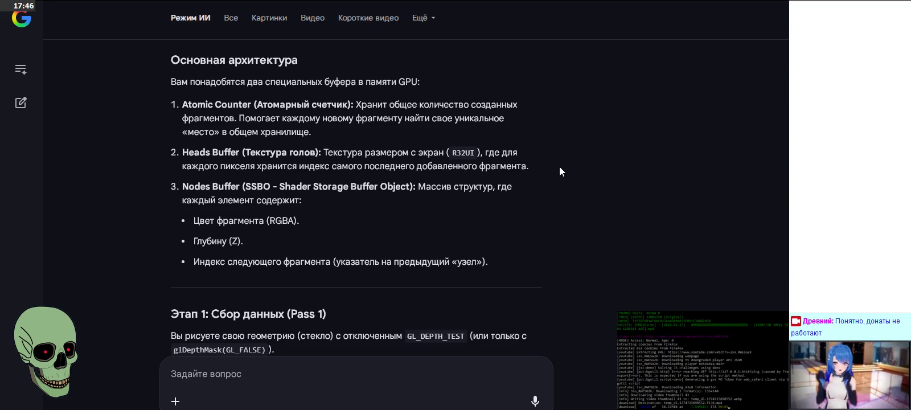
scroll(559, 166, down, 1)
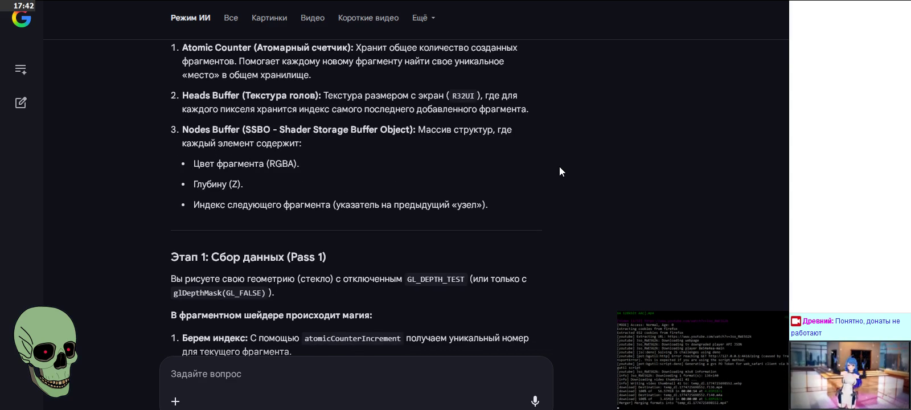
scroll(560, 167, up, 1)
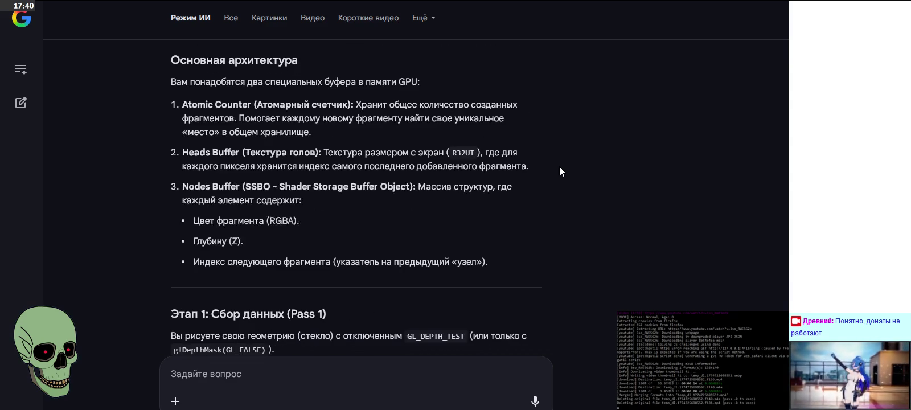
scroll(559, 171, down, 2)
scroll(560, 171, down, 2)
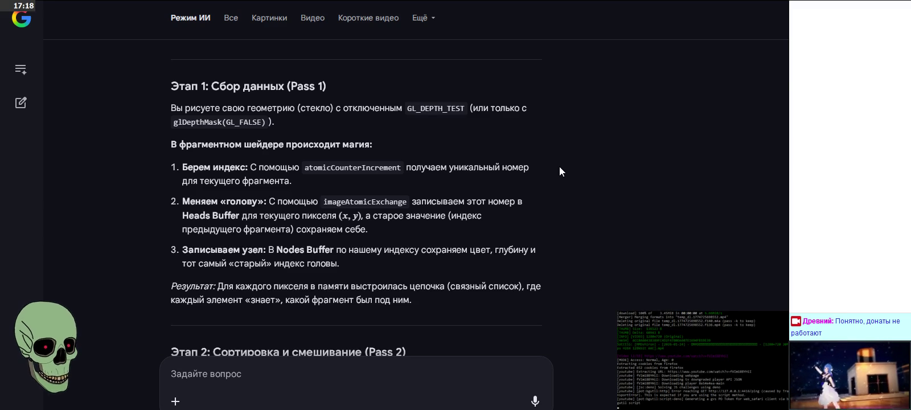
scroll(559, 167, down, 2)
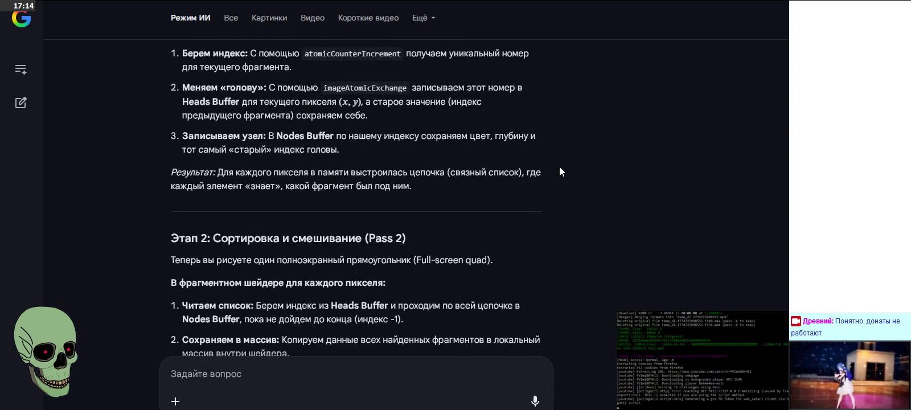
drag(416, 187, 166, 172)
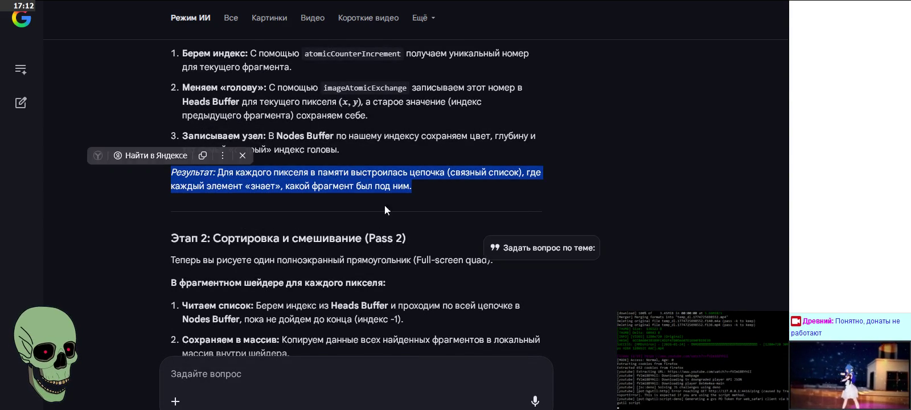
click(490, 199)
scroll(709, 187, down, 3)
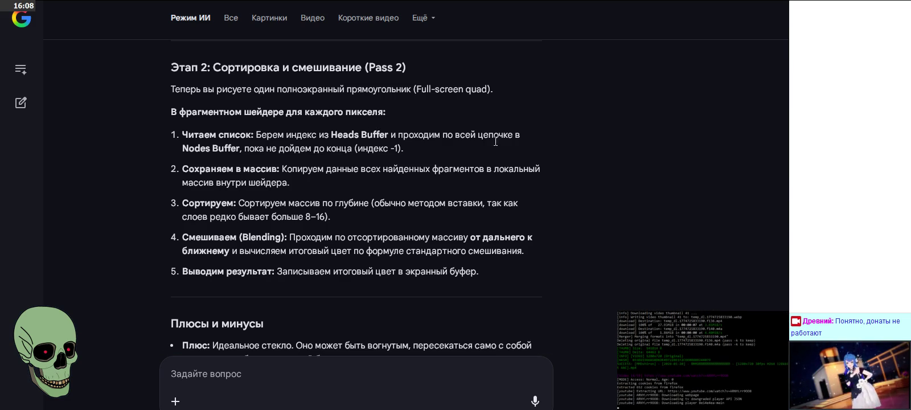
scroll(592, 146, down, 3)
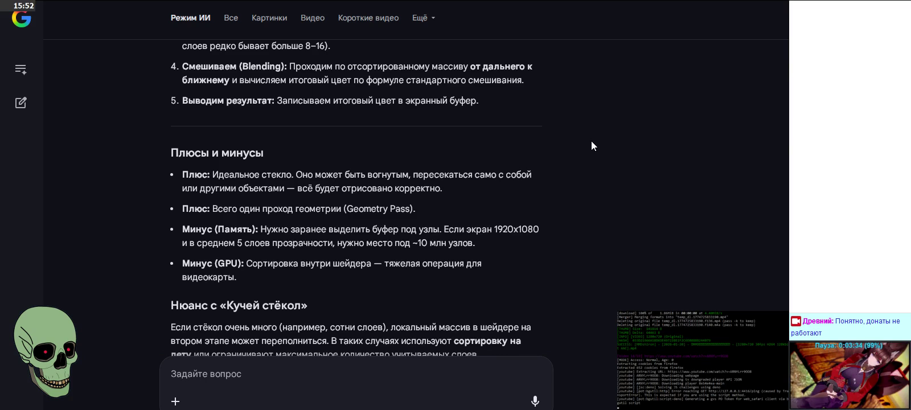
scroll(591, 145, down, 1)
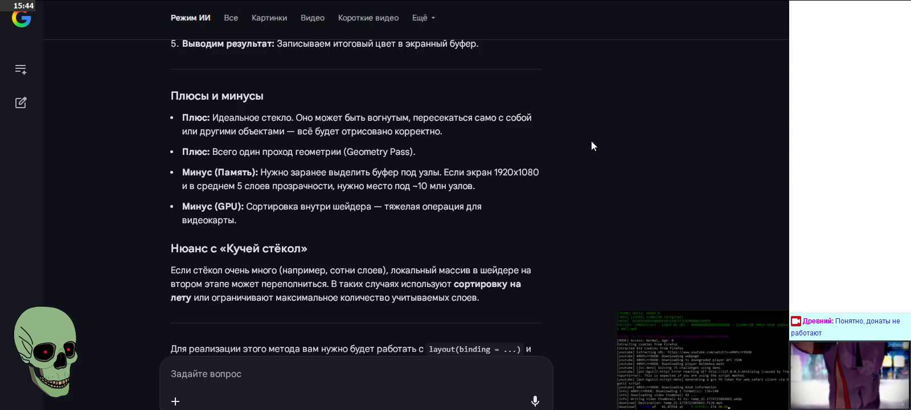
scroll(591, 141, down, 3)
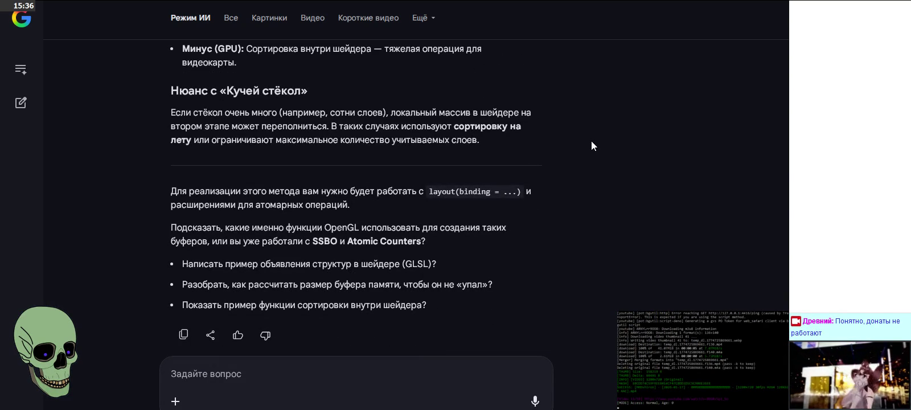
scroll(591, 141, up, 3)
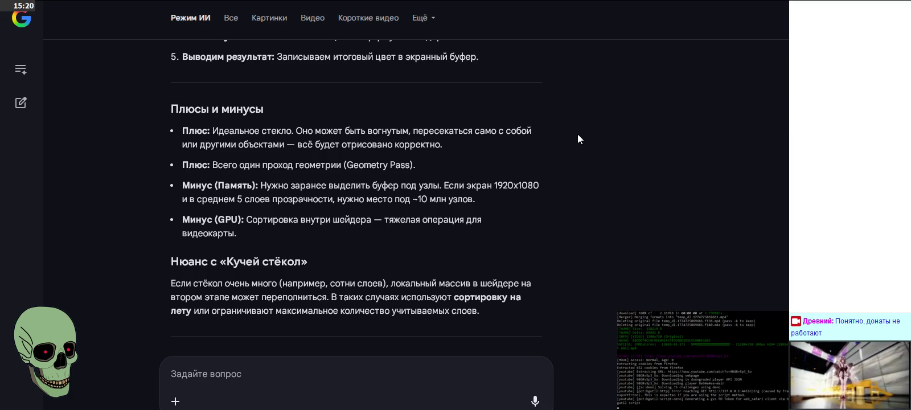
scroll(578, 139, down, 3)
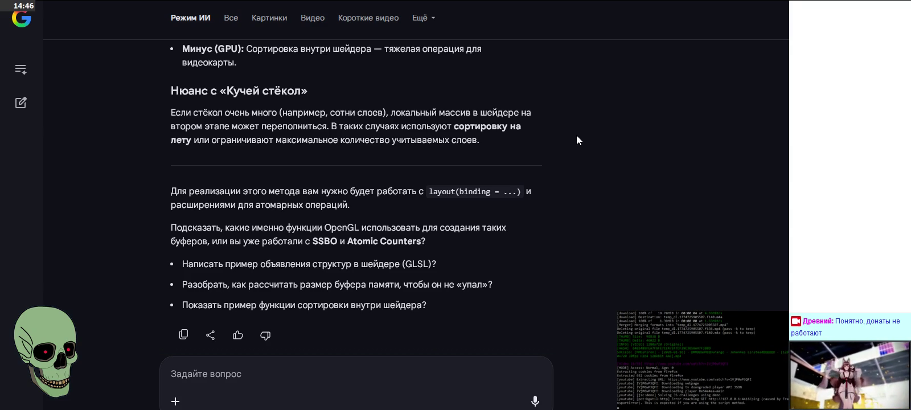
scroll(577, 140, up, 2)
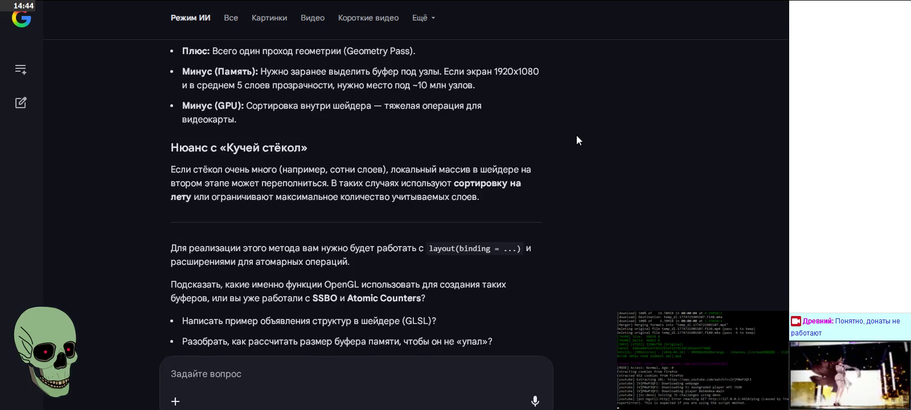
scroll(576, 140, up, 1)
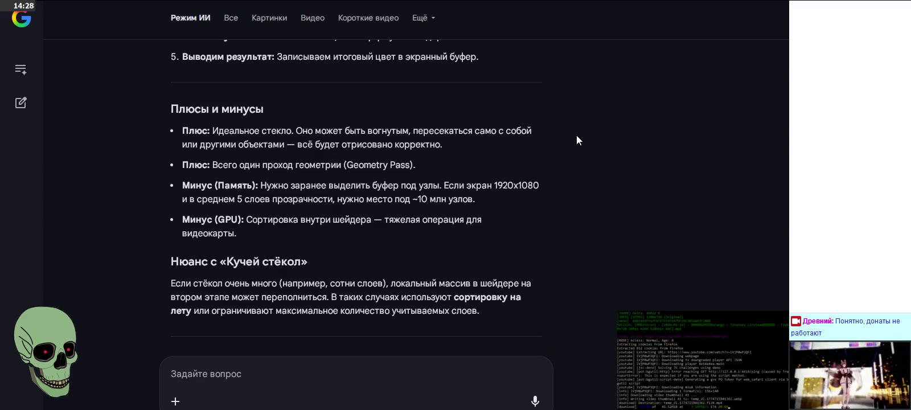
scroll(574, 138, down, 3)
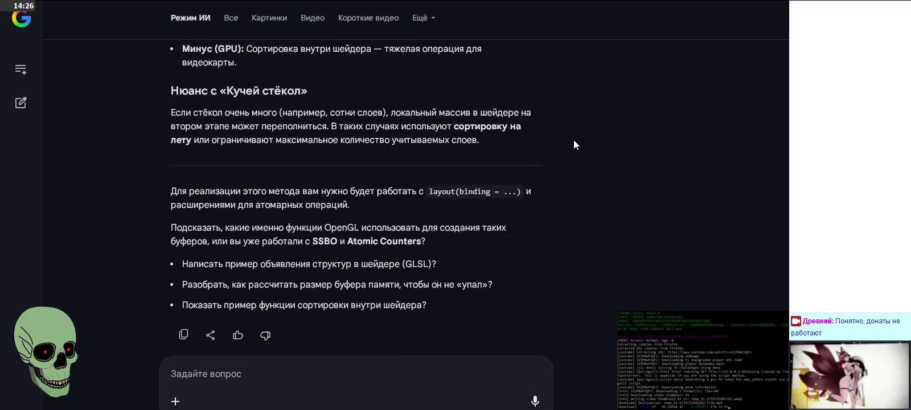
Begin a follow-up explaining many sprites have per-pixel depth and arbitrary, unsortable placement
click(330, 368)
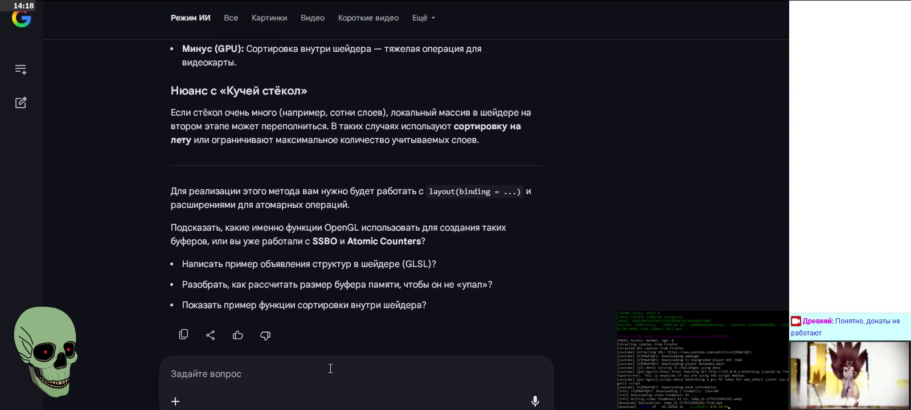
text(Смотри, кака)
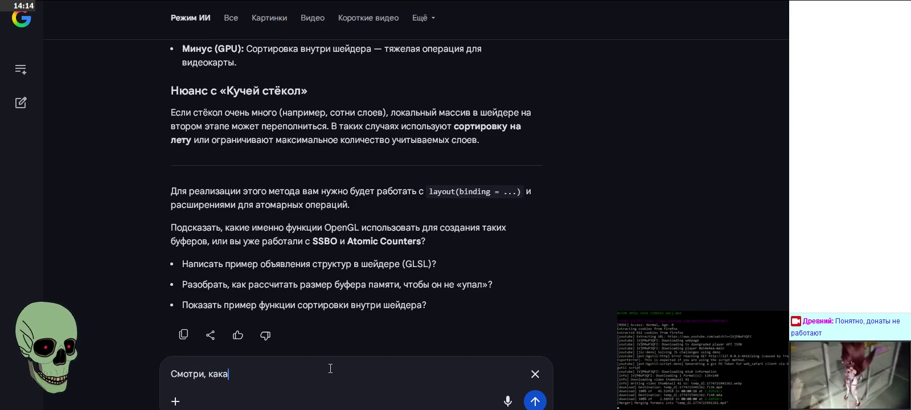
text(я там ст)
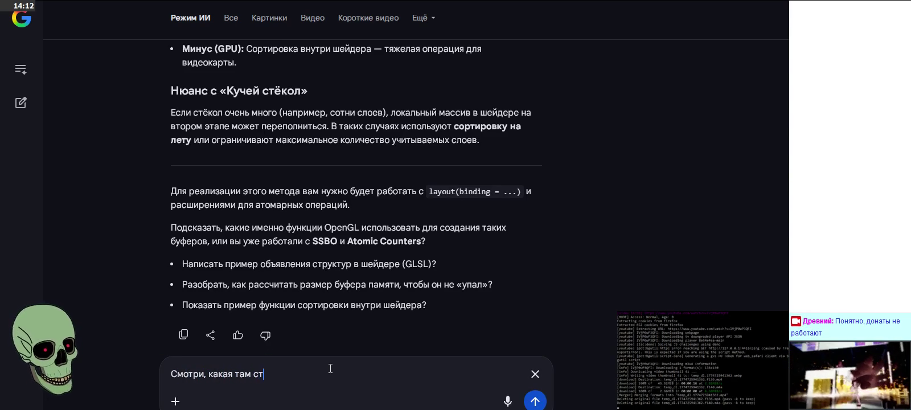
key(BackSpace)
text(итуация, куча спрайтов, и для каждого п)
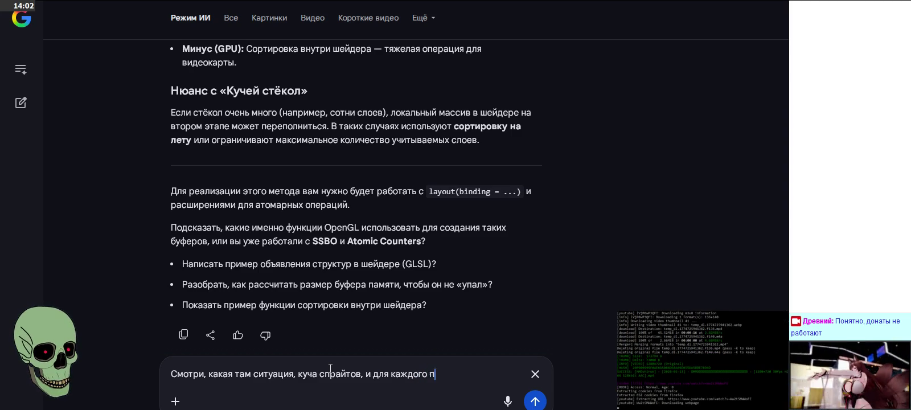
text(икселя прописана )
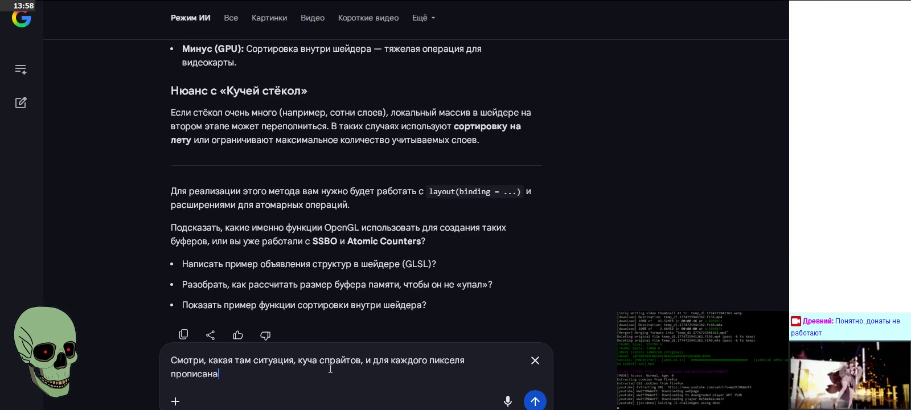
text(глубина своя, ну и )
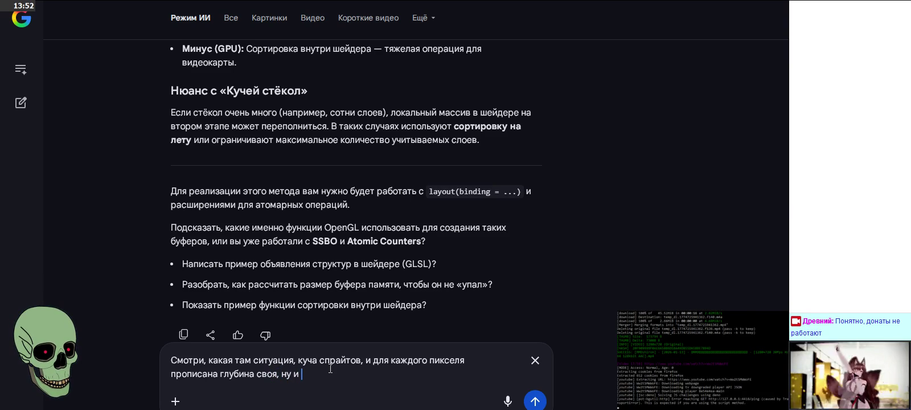
text(может быть пиксель полупрозрачным, а может и )
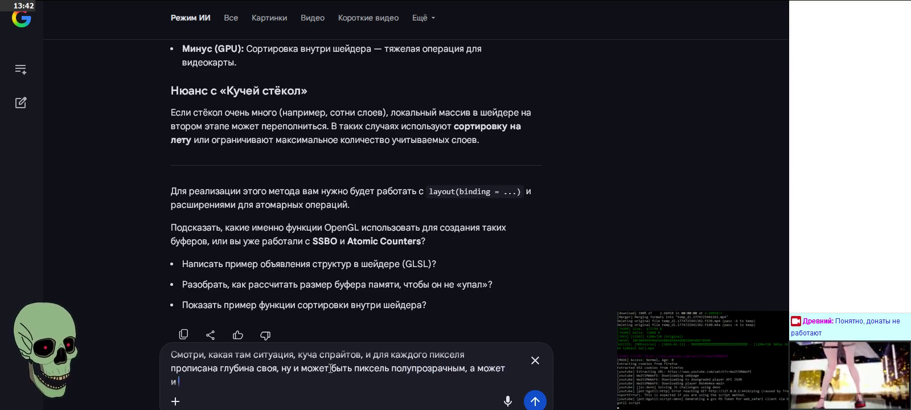
text(нет)
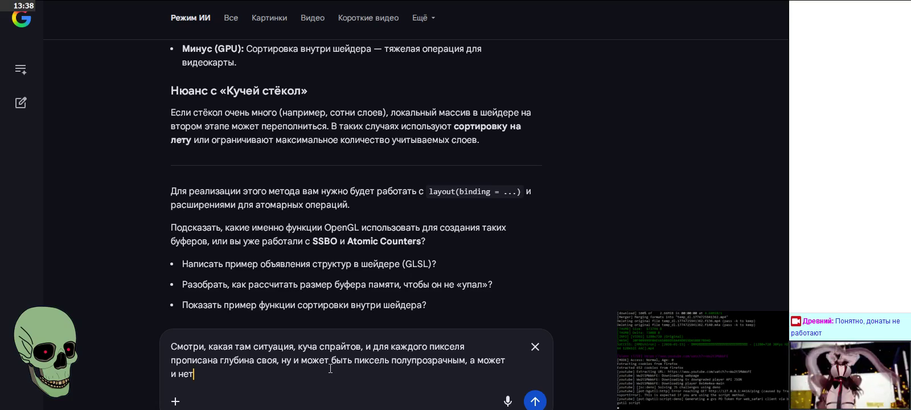
text(. То есть только часть пикселей )
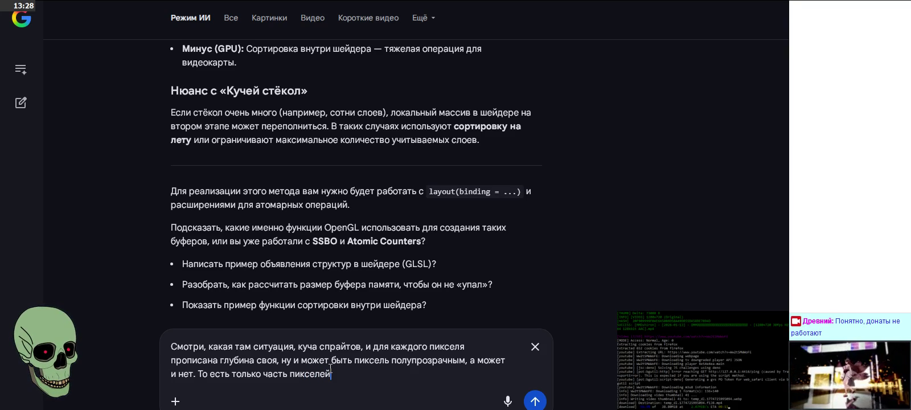
text(полупрозрачна,)
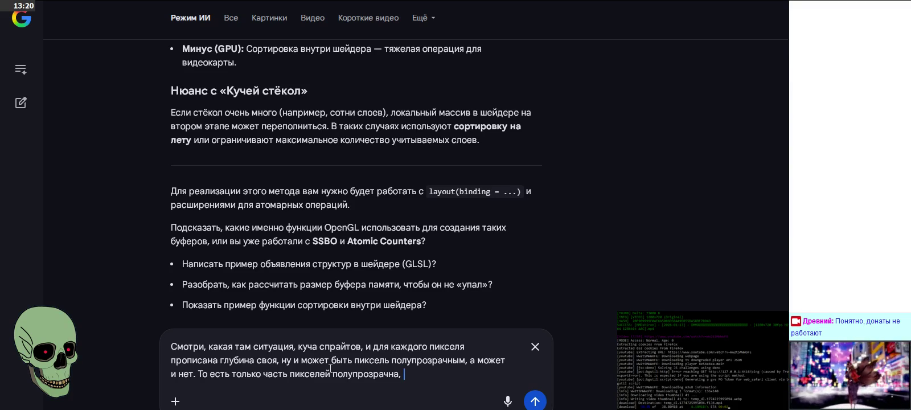
text(там они как угодно)
text(эти спрай)
text(ы распола)
text(гаю)
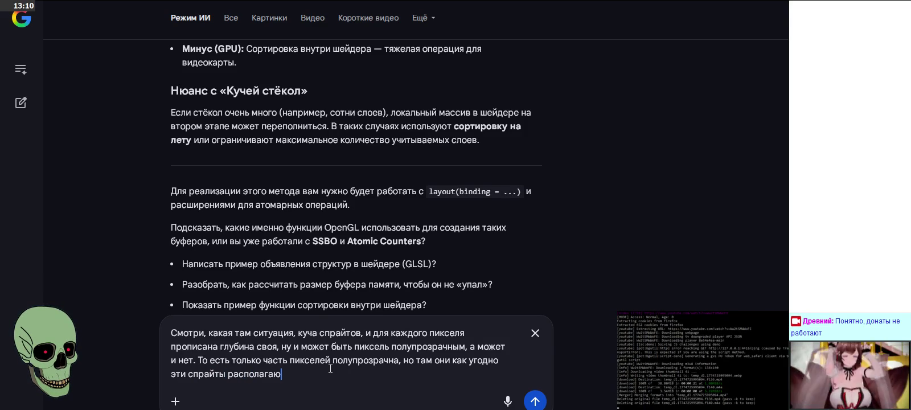
text(тся)
text(, мы )
text(можд)
key(BackSpace)
key(BackSpace)
text(жем их отсортировать)
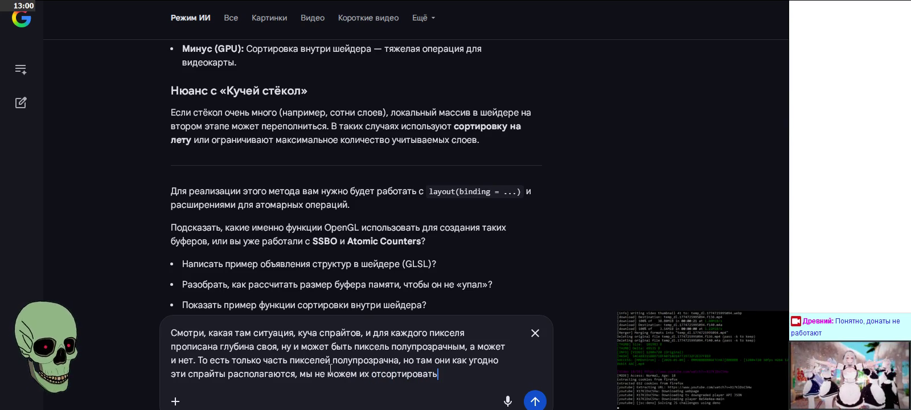
text(, т.к.)
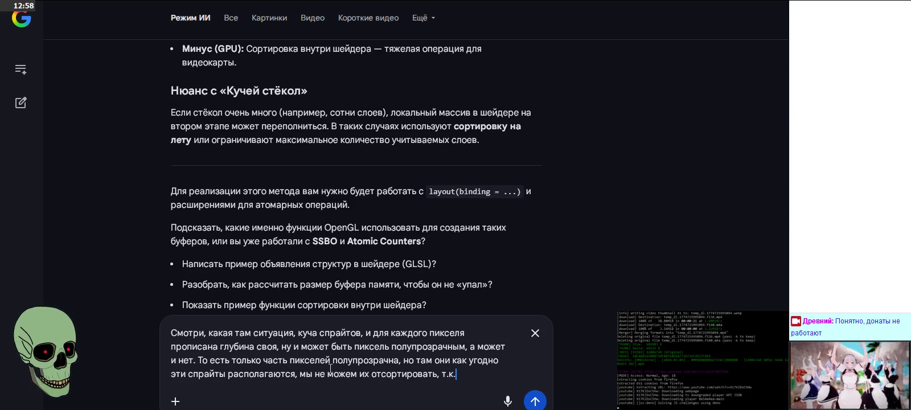
text( ишком много гл)
text(убин там)
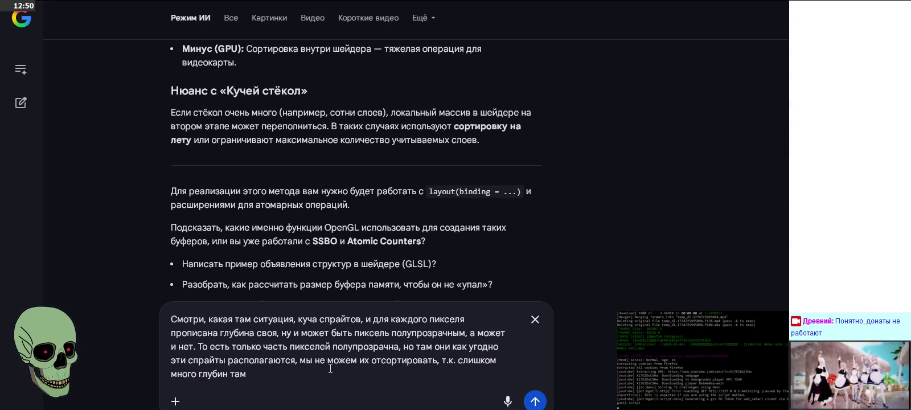
text(. Но там только могутбыть)
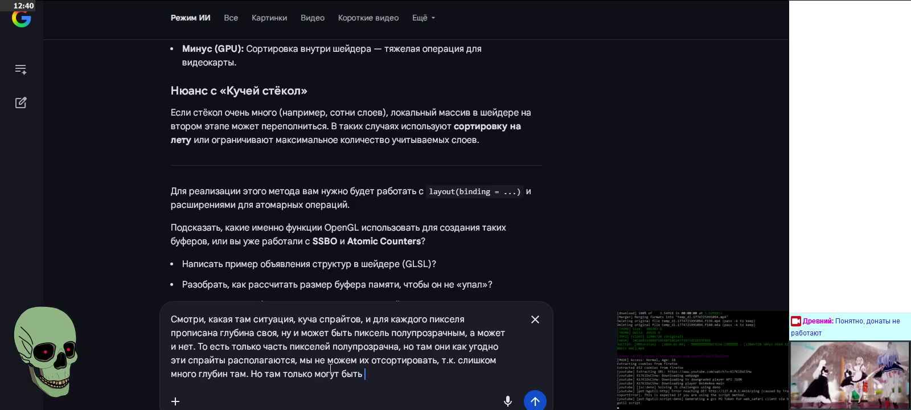
text( довольно малое количество пикс)
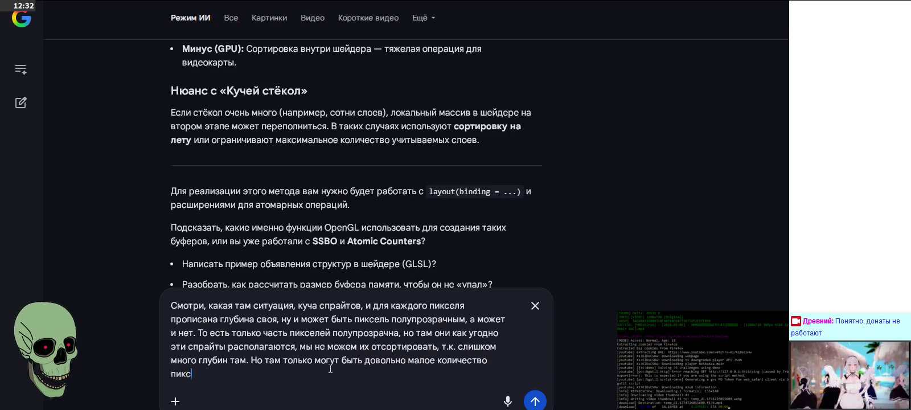
text(елей вот так быть пол)
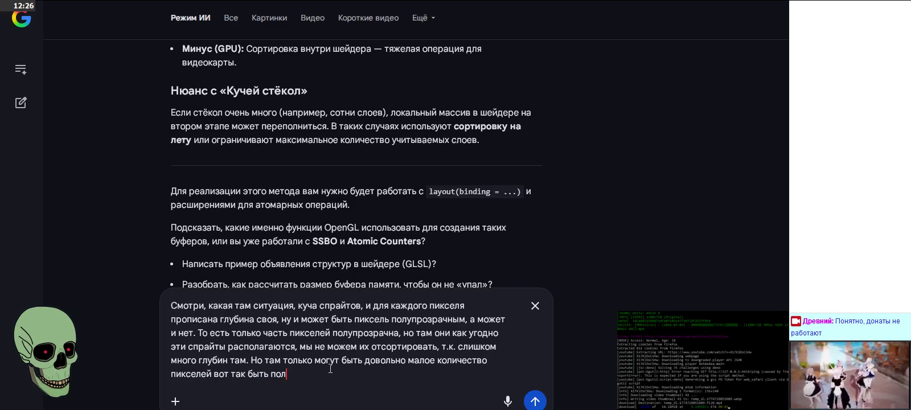
text(пересечься с дргу)
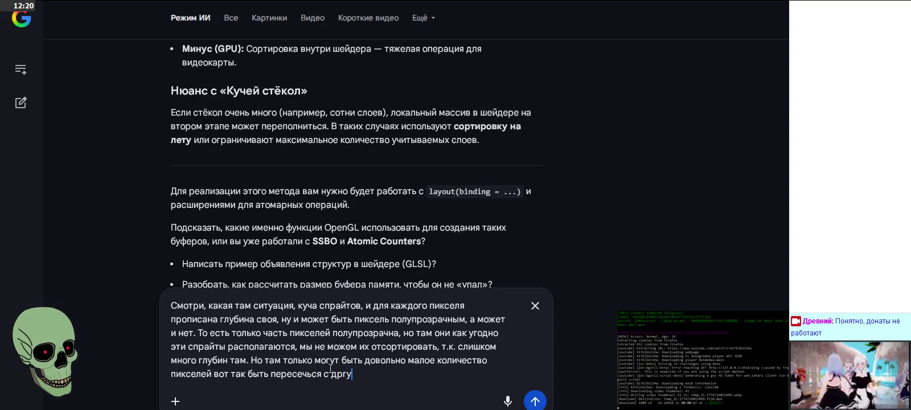
key(BackSpace)
key(BackSpace)
text(угими )
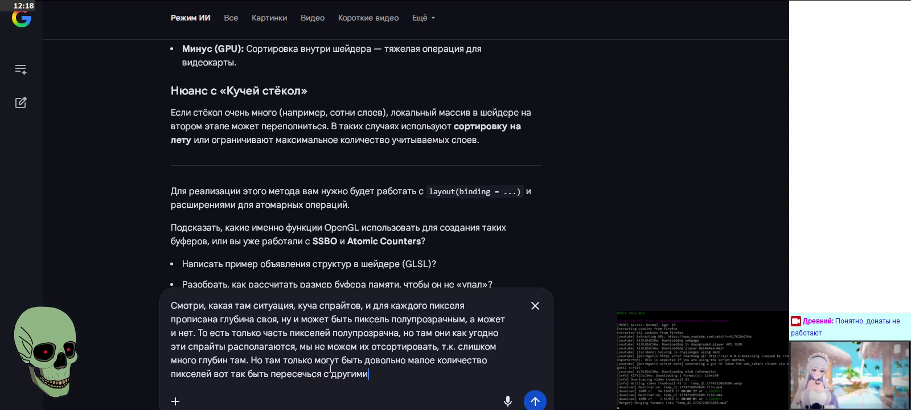
text(полупрозрачными)
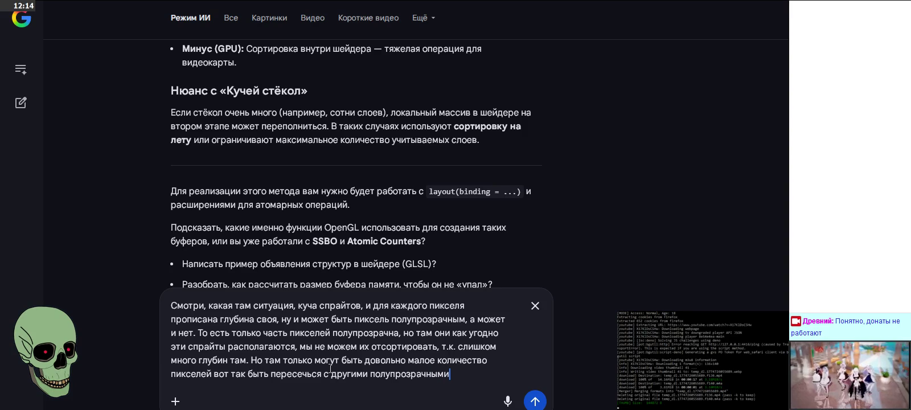
text(. То есть в )
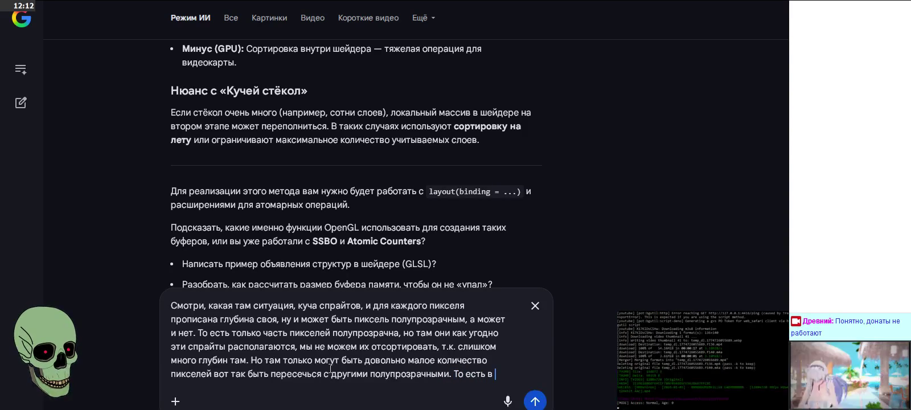
text(боль)
Add that most sprite pixels will be opaque, and start asking how much memory is needed
key(BackSpace)
text(г)
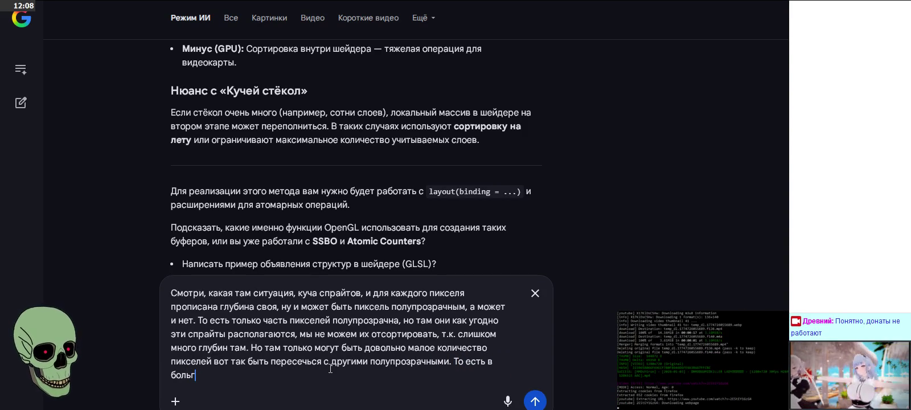
key(BackSpace)
text(шинстве)
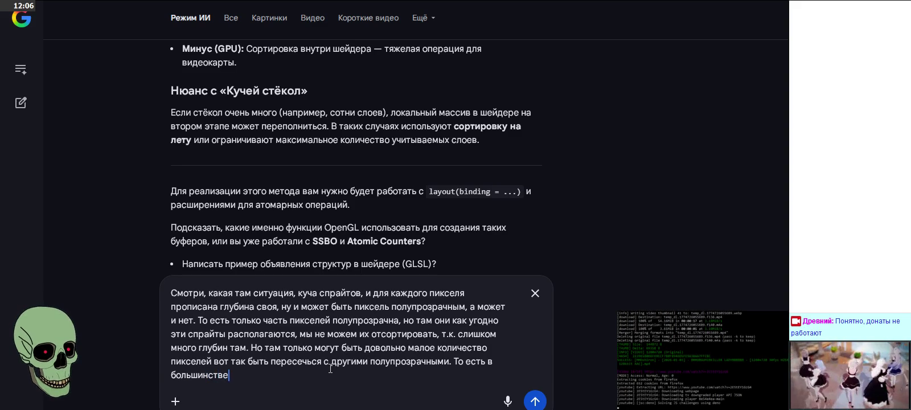
text( своем пиксели )
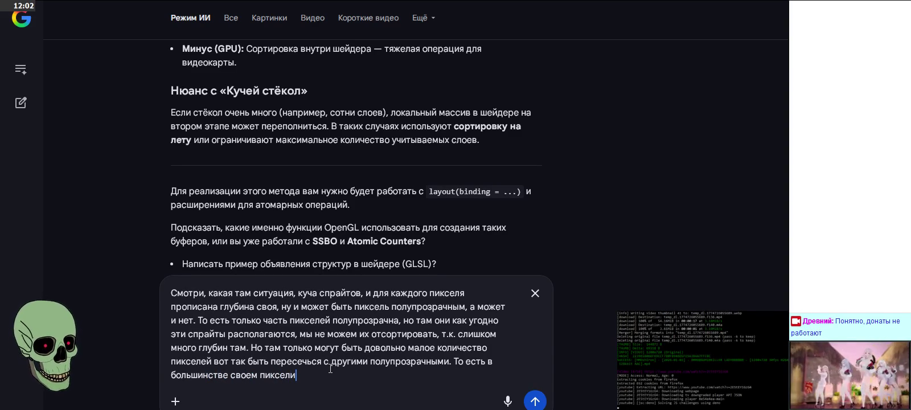
text(будут)
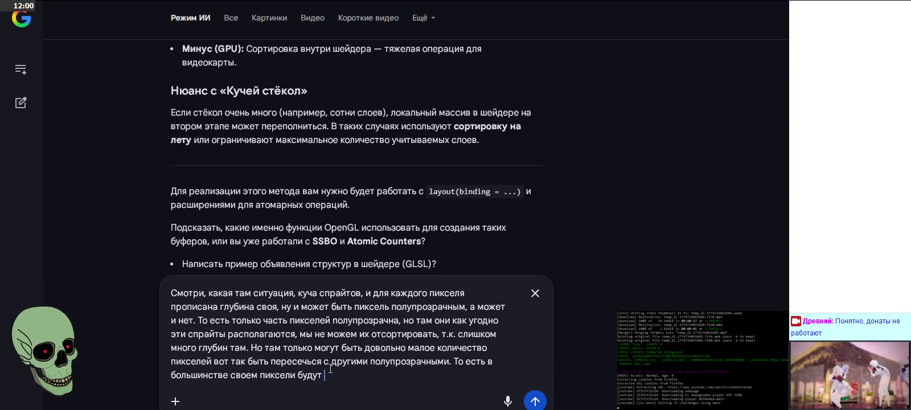
text(непрозрачными)
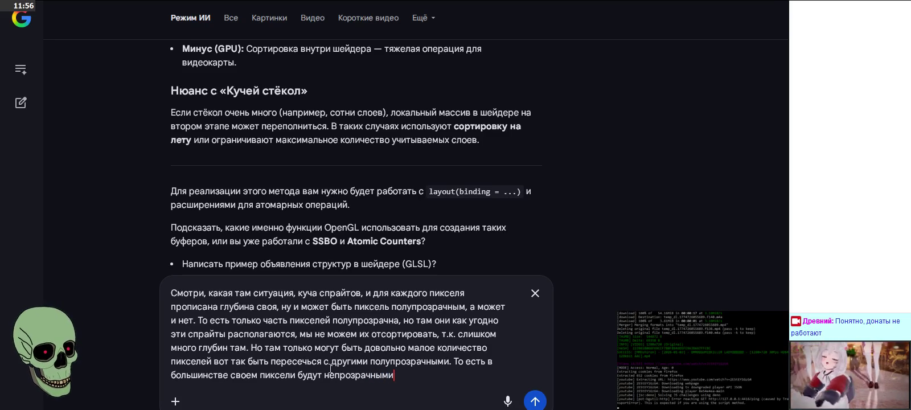
text(. К)
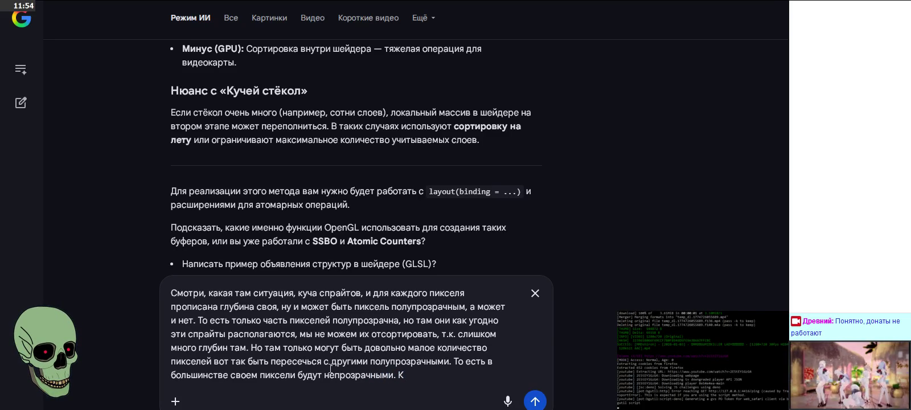
key(BackSpace)
text(Насколько много памяти потре)
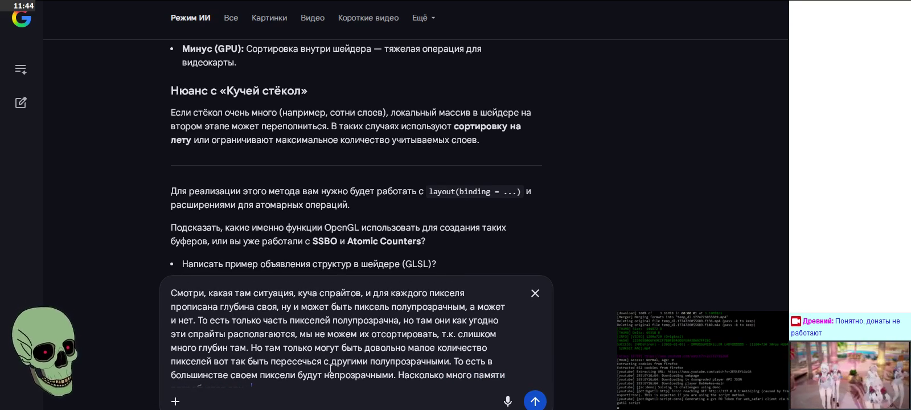
text( такого)
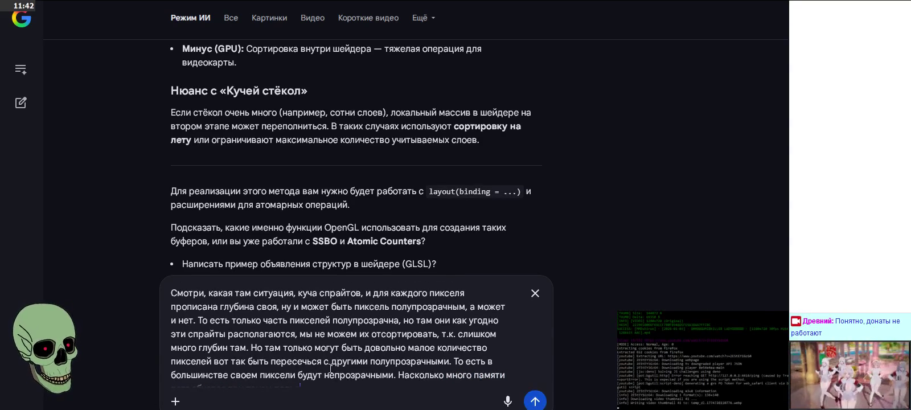
text( количес)
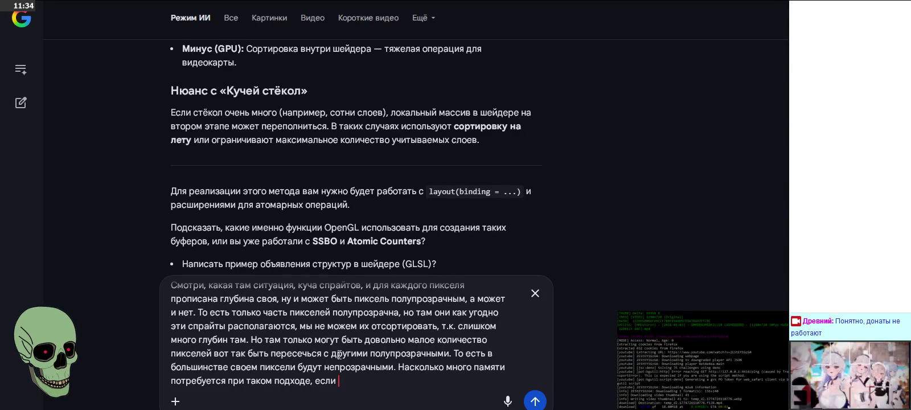
Continue the memory question with 'пикселей', then delete the last words to rephrase them
scroll(340, 355, up, 1)
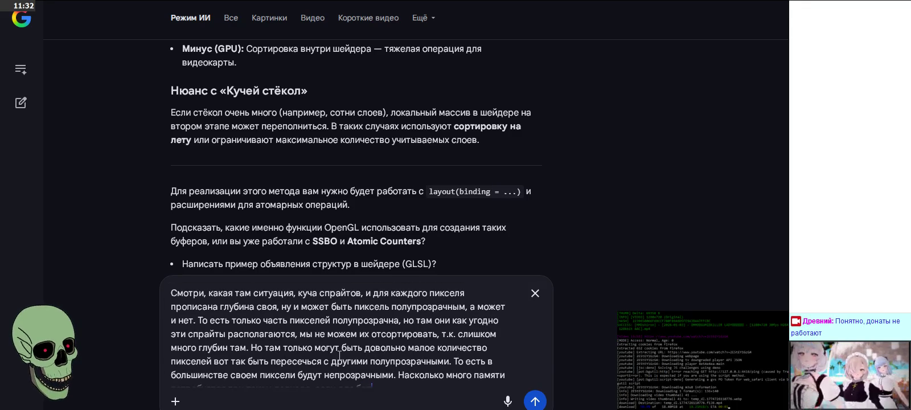
text(пикселей)
scroll(339, 354, up, 1)
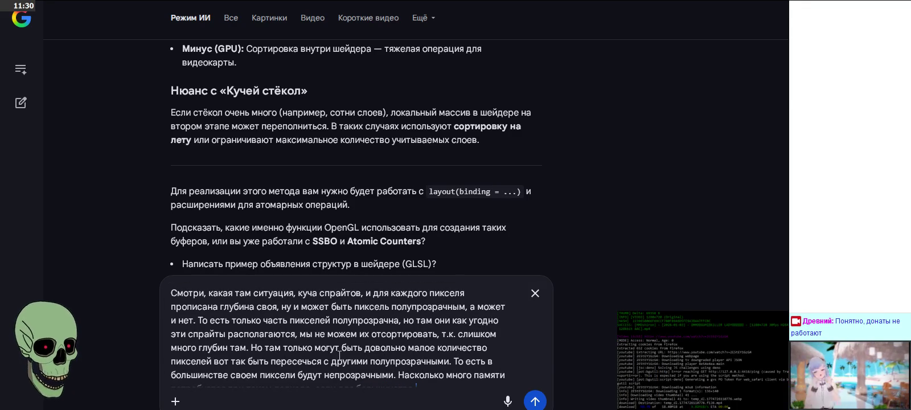
text(кс)
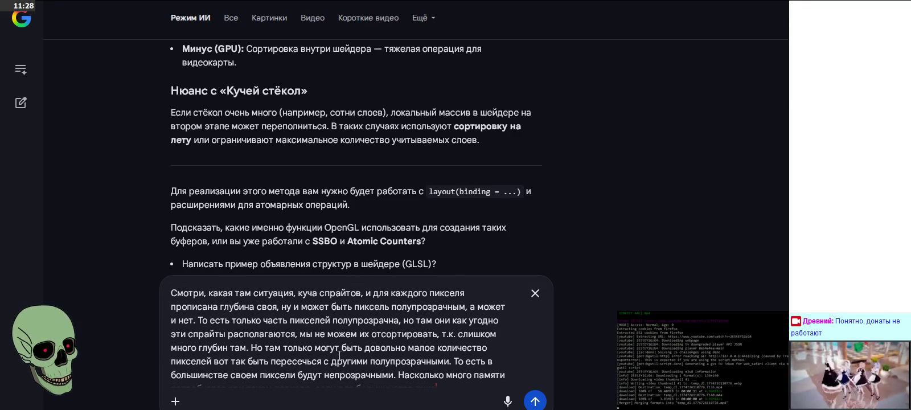
text(ел)
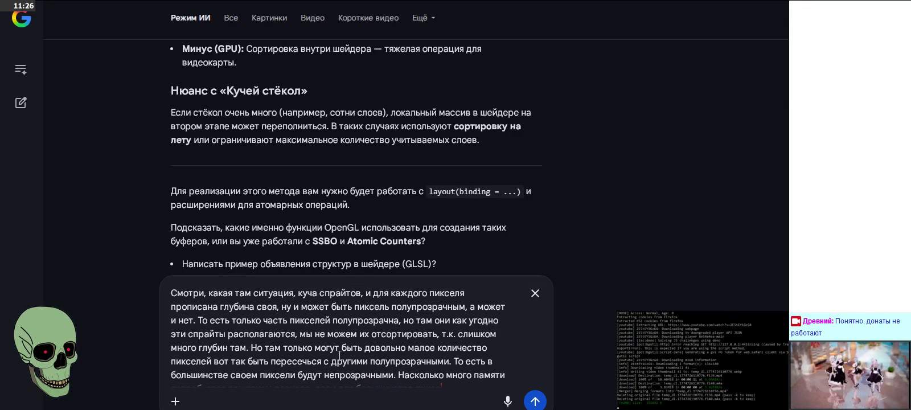
scroll(355, 309, down, 1)
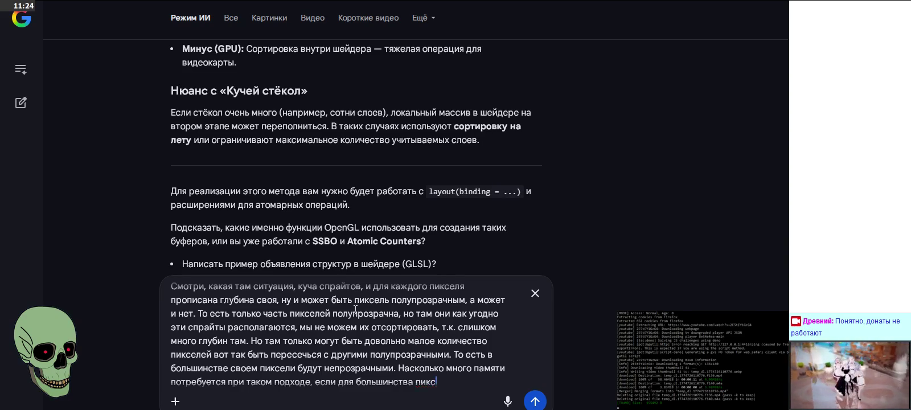
key(ctrl+BackSpace)
key(ctrl+BackSpace)
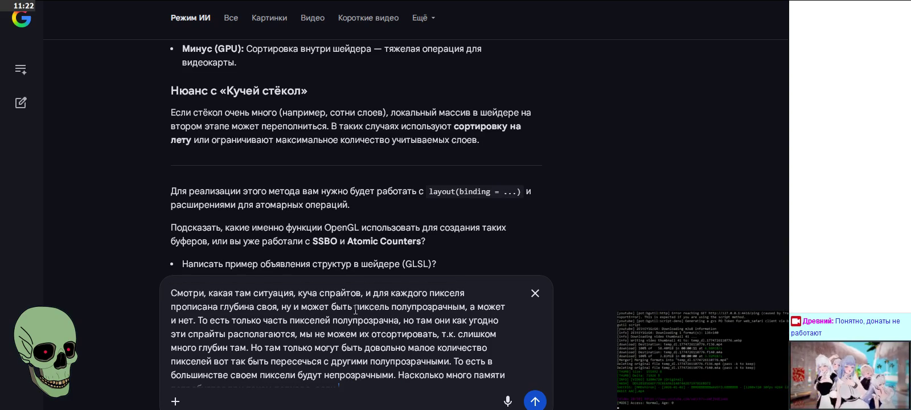
scroll(348, 304, down, 1)
scroll(346, 306, up, 1)
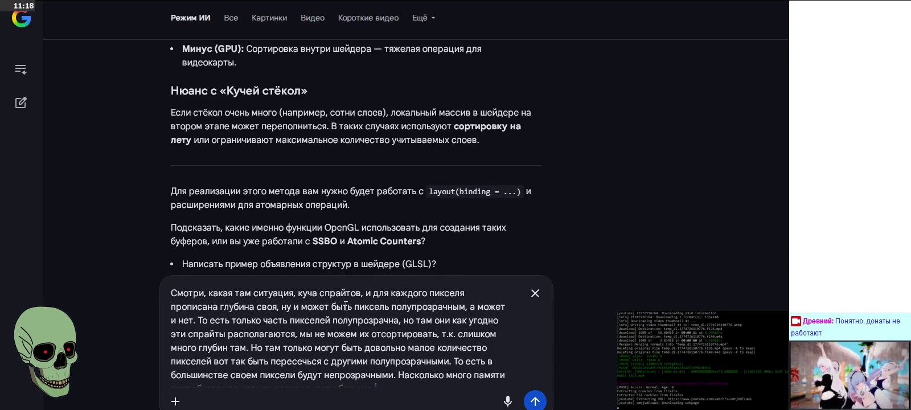
Retype 'пикселей будут' and finish the memory question with 'тогда?'
text(пиксел)
scroll(345, 306, up, 1)
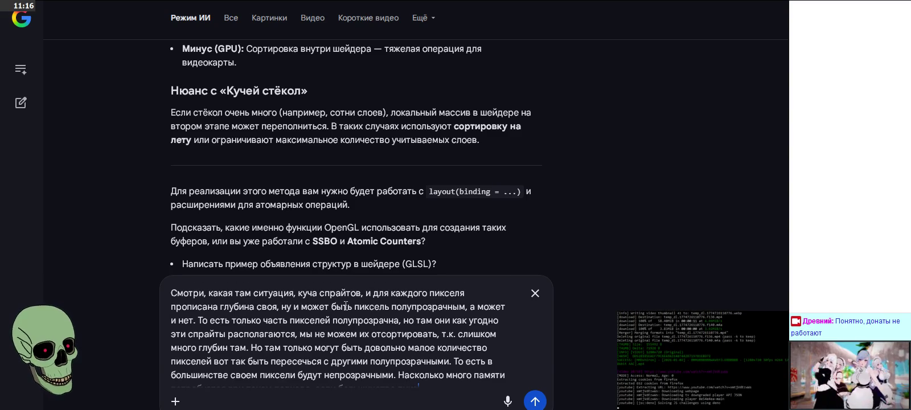
text(ей будут)
scroll(346, 306, up, 1)
text(непрозрачны и)
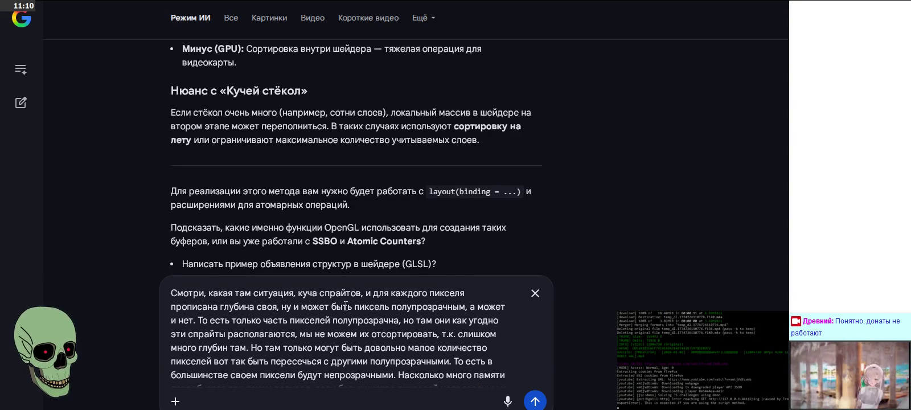
text( там моз)
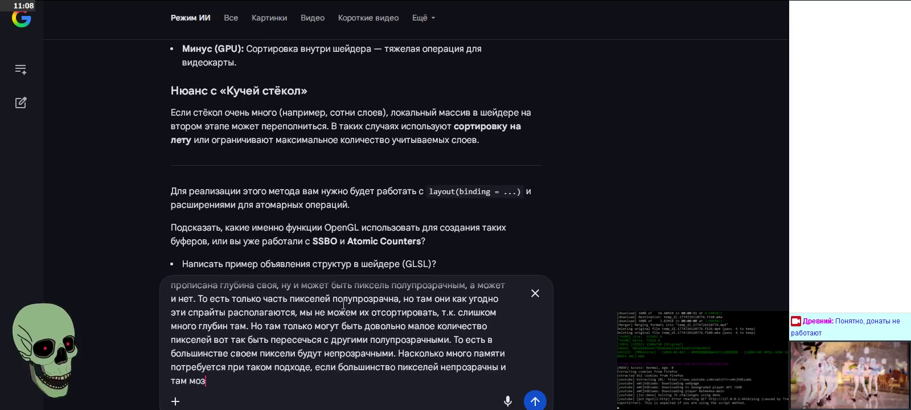
scroll(345, 304, up, 2)
text(ет тогда?)
scroll(345, 305, up, 2)
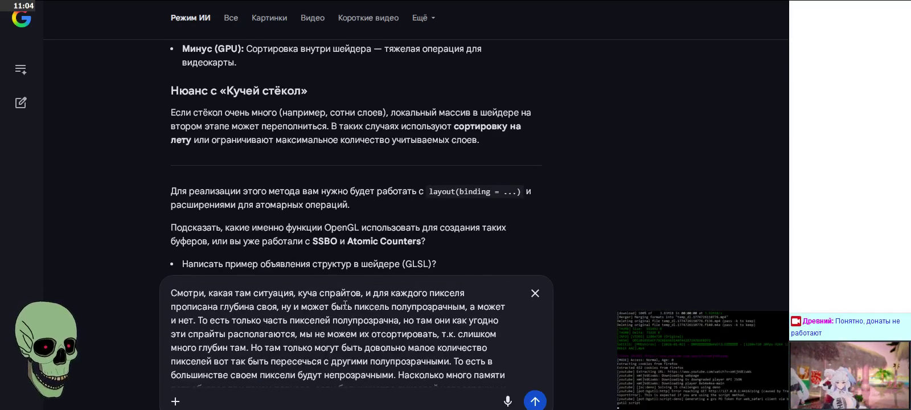